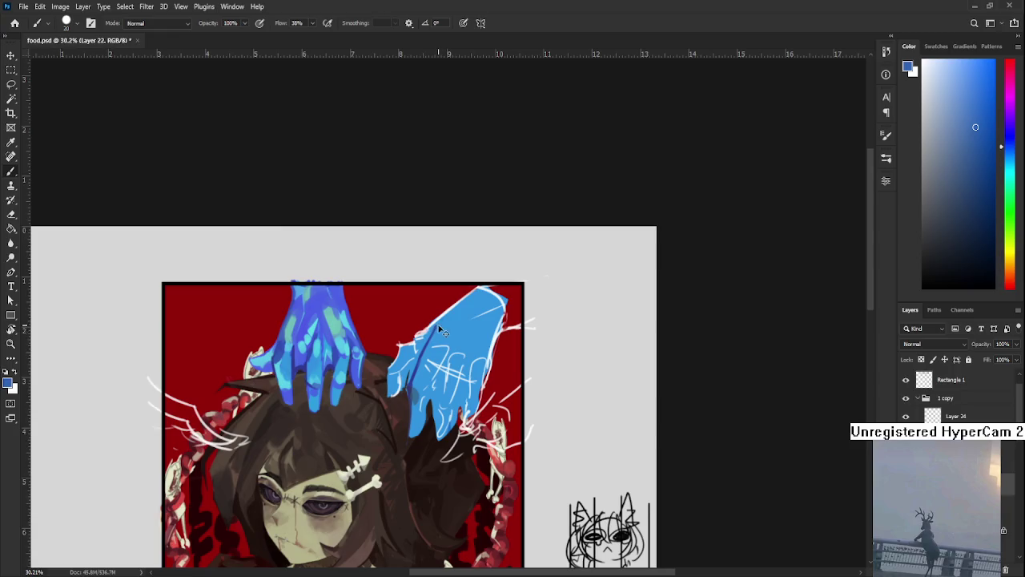
Sample blues from the hands and paint darker shading strokes and dabs across the right hand's fingers.
mouse_move(434, 329)
mouse_down()
mouse_move(328, 361)
mouse_move(310, 345)
mouse_move(336, 352)
mouse_up()
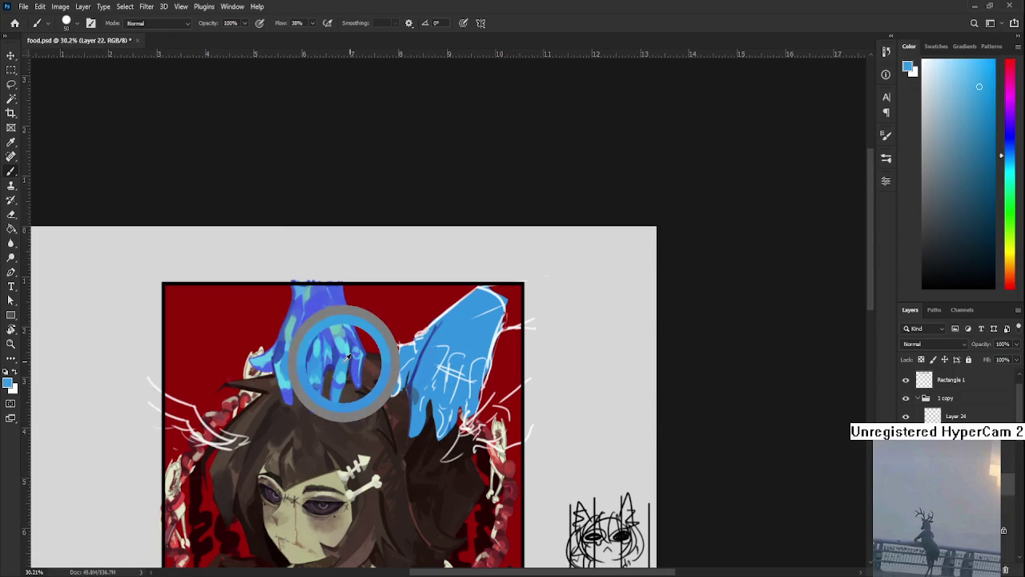
alt+click(426, 374)
drag(417, 389, 436, 367)
alt+click(427, 370)
alt+click(434, 369)
alt+click(423, 378)
alt+click(425, 389)
alt+click(419, 382)
alt+click(431, 366)
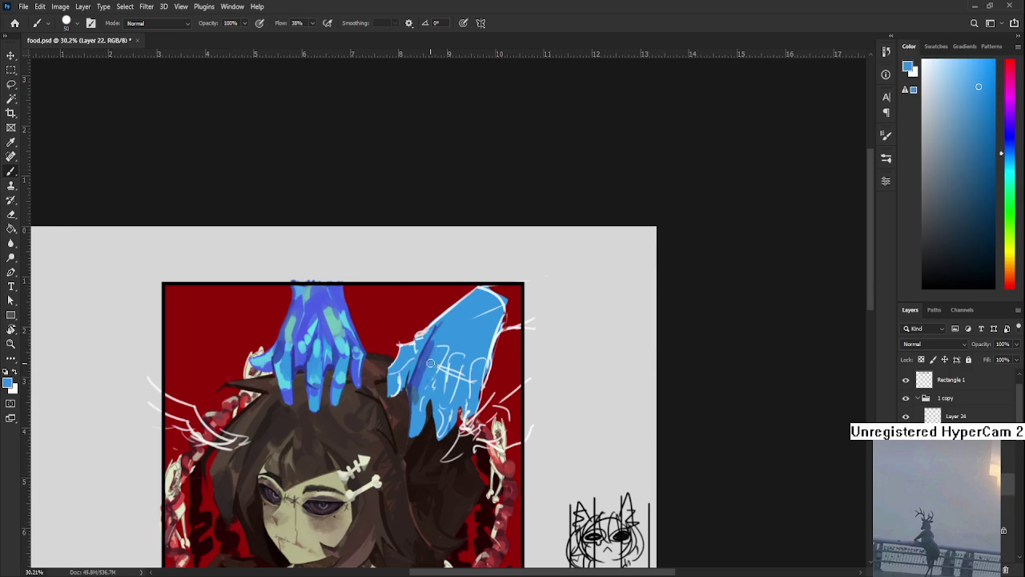
alt+click(419, 383)
alt+click(419, 383)
Try dark violet strokes on the right hand, undo them, and paint over in light blue.
scroll(456, 392, down, 1)
scroll(456, 378, up, 2)
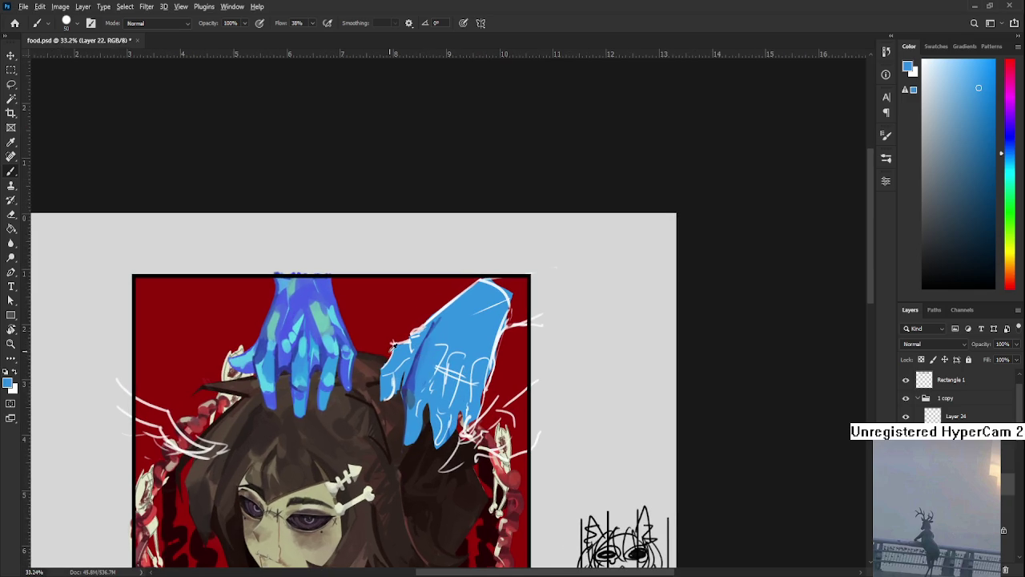
alt+click(409, 377)
drag(427, 361, 439, 386)
key(ctrl+z)
drag(433, 349, 438, 377)
key(ctrl+z)
key(ctrl+z)
alt+click(441, 336)
drag(436, 340, 434, 377)
Repaint the right hand in violet-blue and fill the darker gap at its lower tip.
mouse_move(442, 336)
mouse_down()
mouse_move(445, 386)
mouse_move(447, 344)
mouse_move(432, 381)
mouse_up()
alt+click(435, 366)
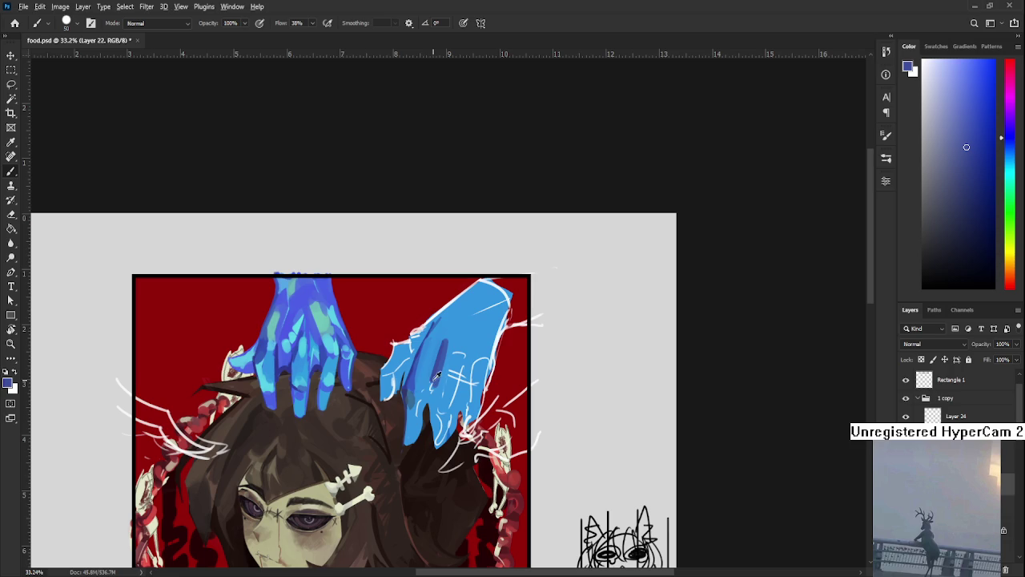
alt+click(457, 321)
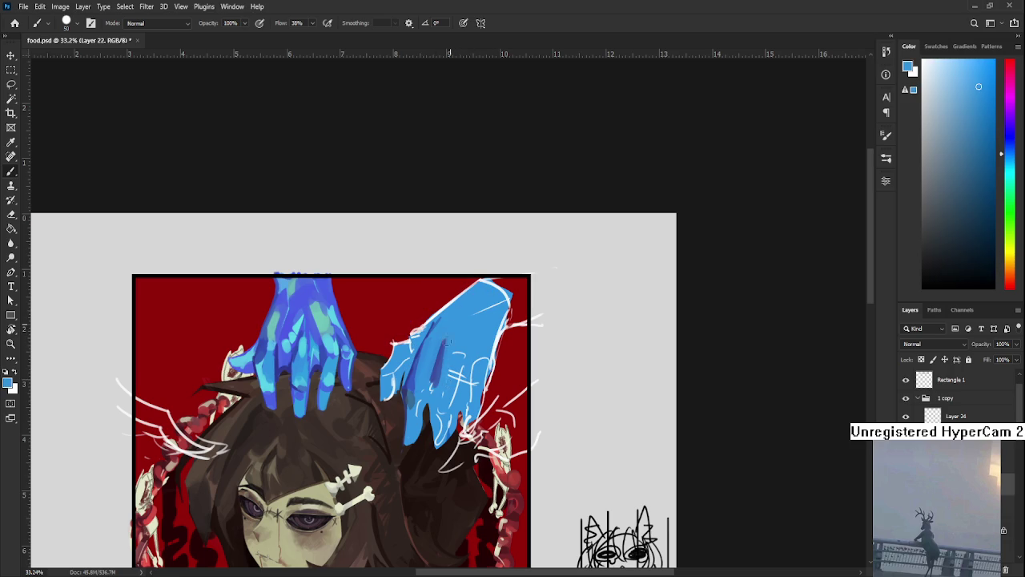
alt+click(451, 345)
alt+click(459, 337)
alt+click(435, 355)
drag(441, 397, 446, 376)
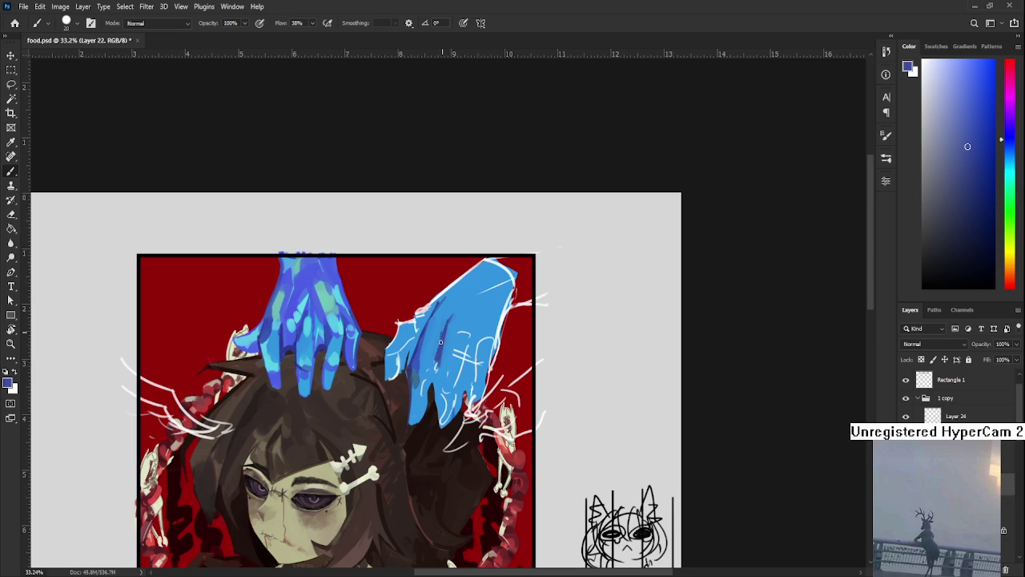
drag(434, 367, 436, 430)
drag(434, 366, 435, 433)
Erase paint between the right hand's fingers and reshape the finger gap with the brush.
drag(443, 394, 442, 376)
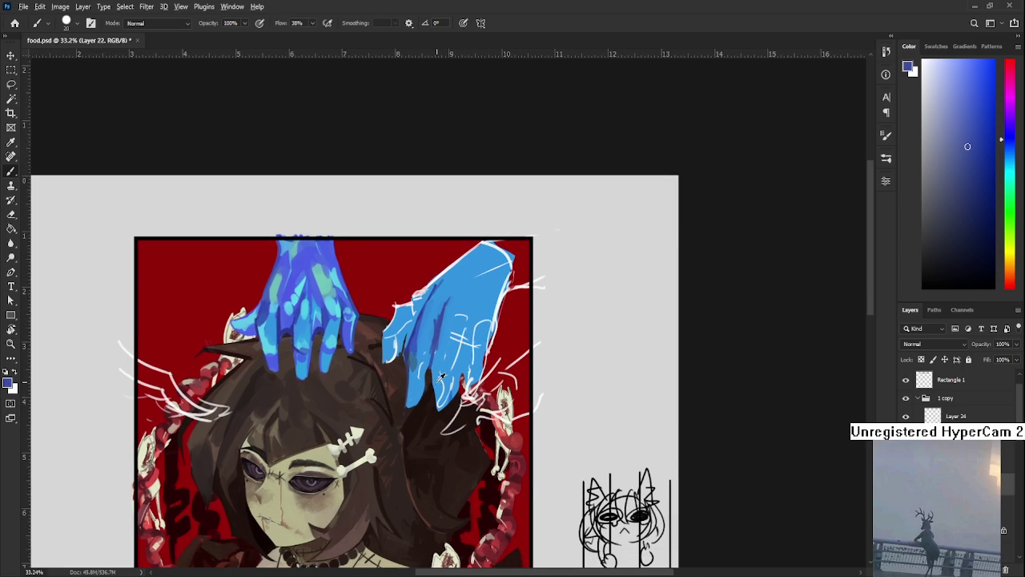
alt+click(441, 376)
key(e)
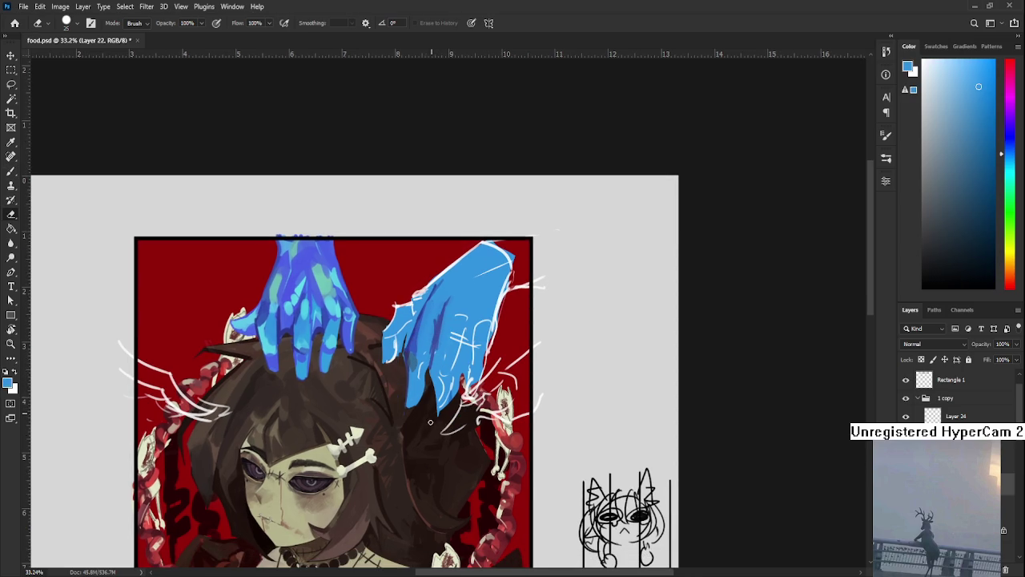
key(b)
alt+click(437, 402)
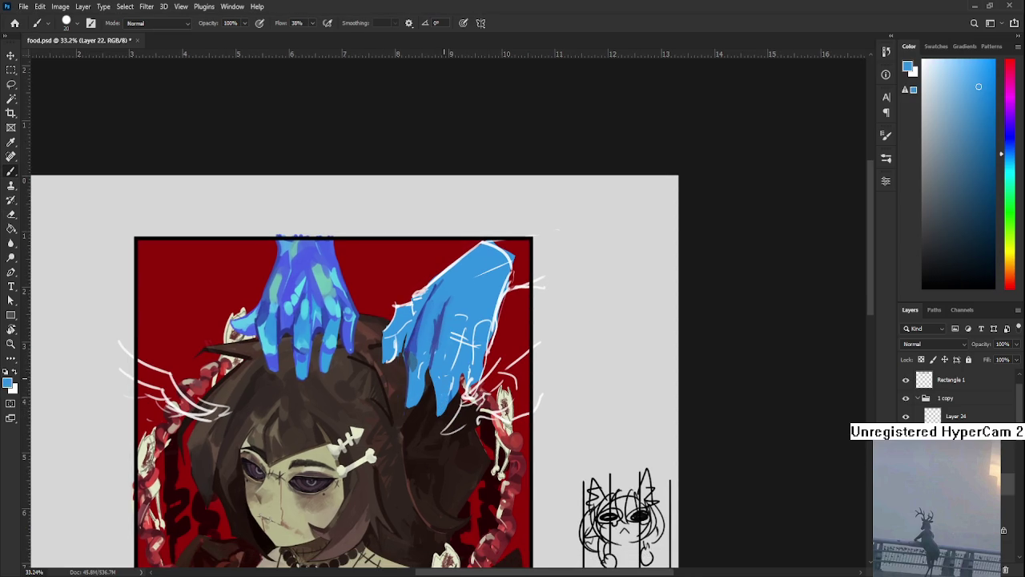
key(e)
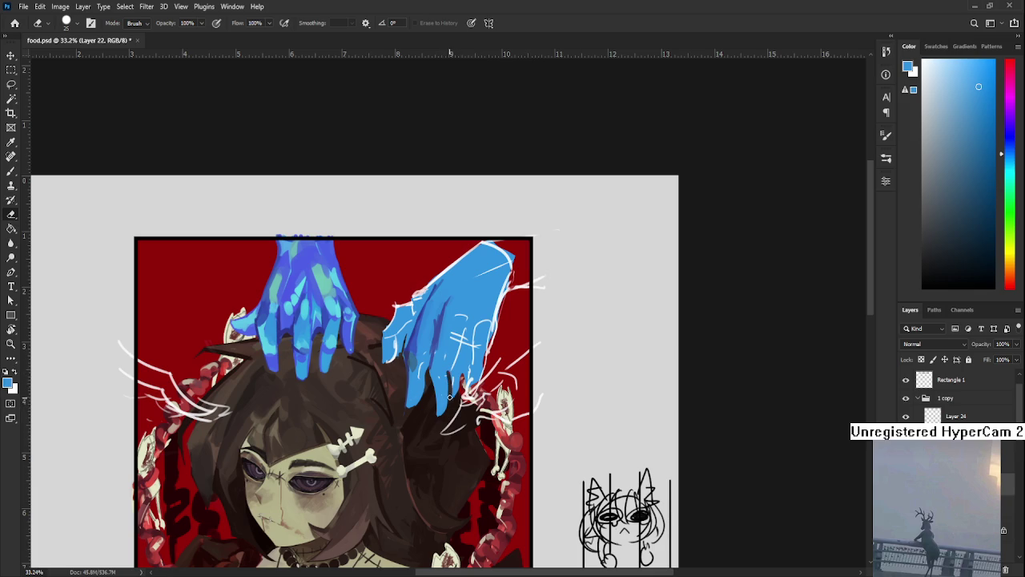
mouse_move(451, 372)
mouse_down()
mouse_move(454, 338)
mouse_move(453, 393)
mouse_move(454, 356)
mouse_up()
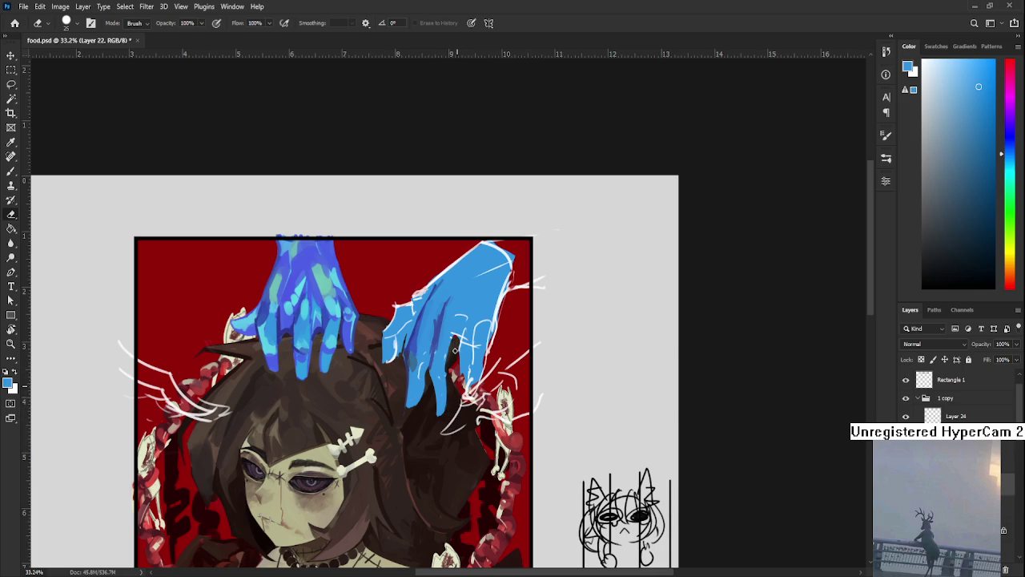
key(b)
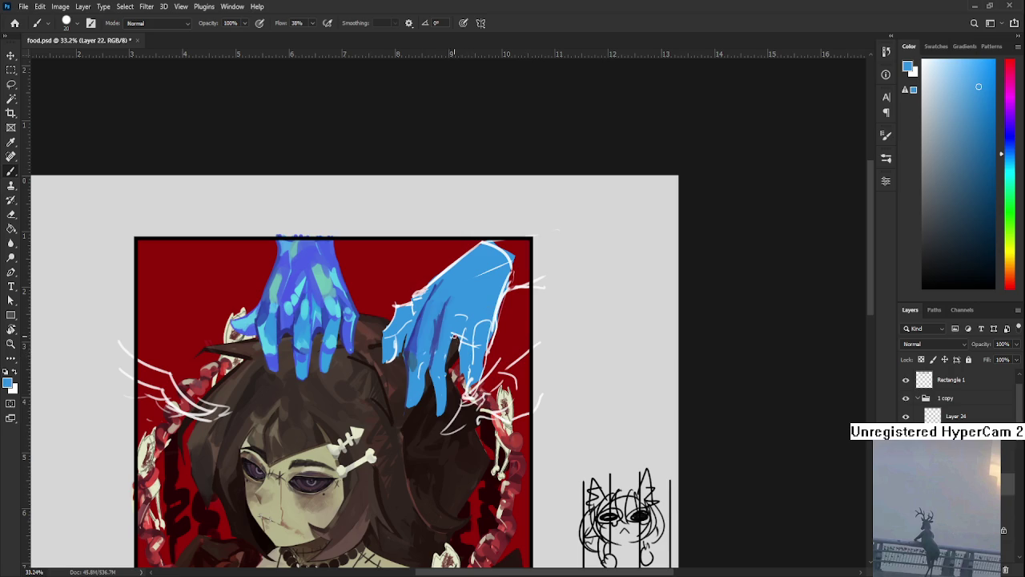
mouse_move(455, 337)
mouse_down()
mouse_move(465, 400)
mouse_move(468, 361)
mouse_move(457, 364)
mouse_up()
key(e)
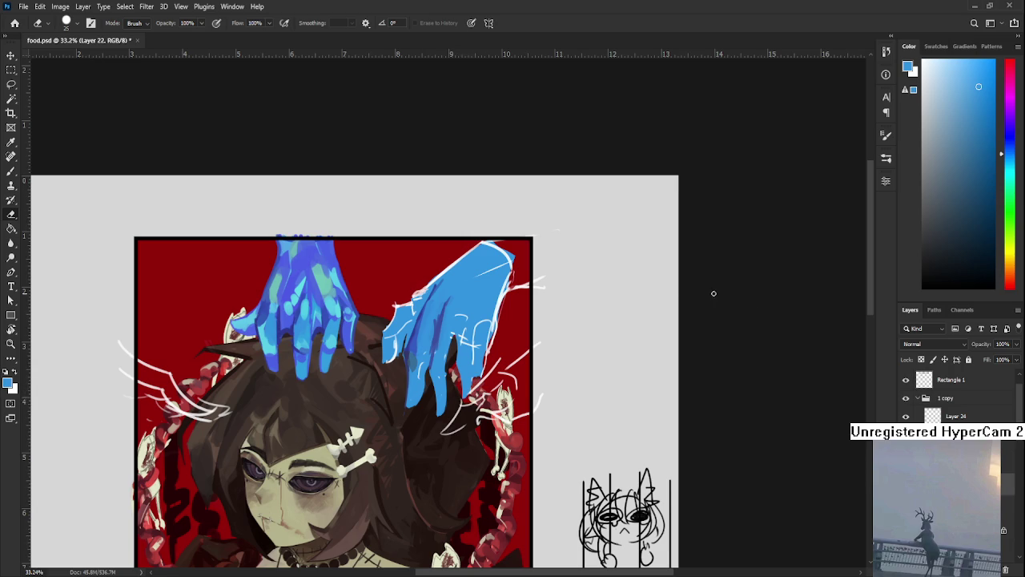
Hide the white sketch lines on Layer 24 and return to painting on Layer 22.
click(921, 417)
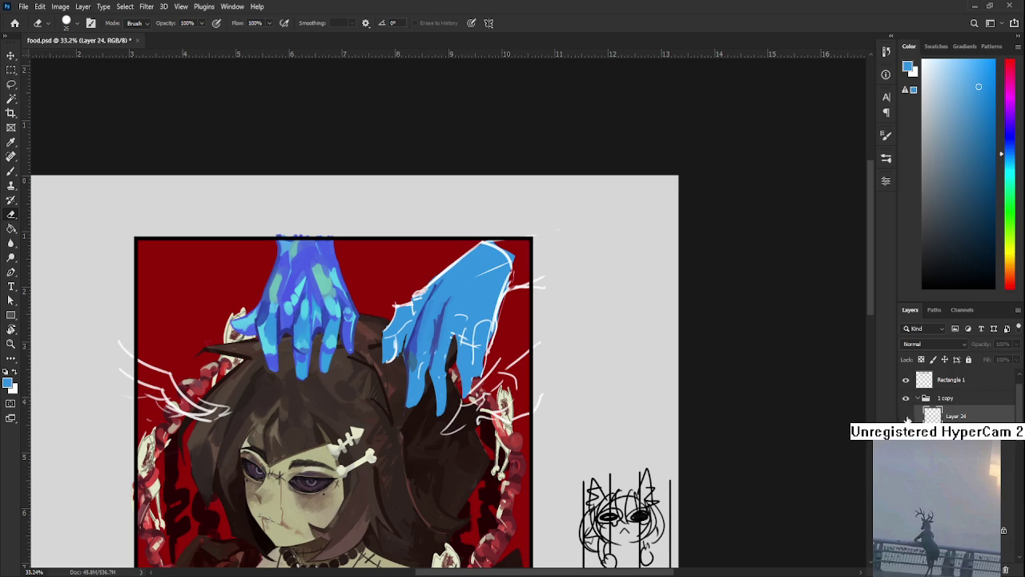
click(906, 417)
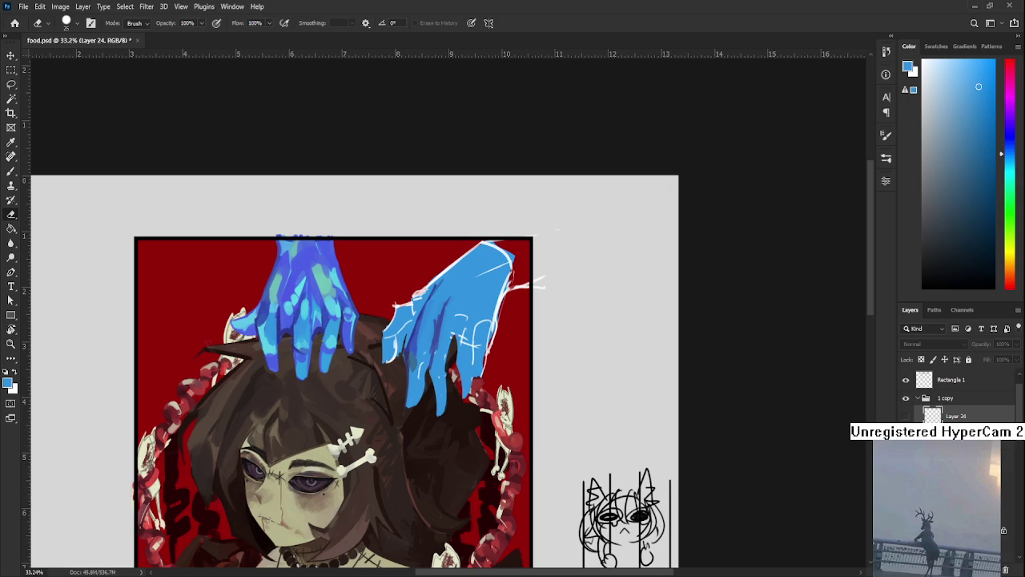
key(alt+bracketleft)
key(b)
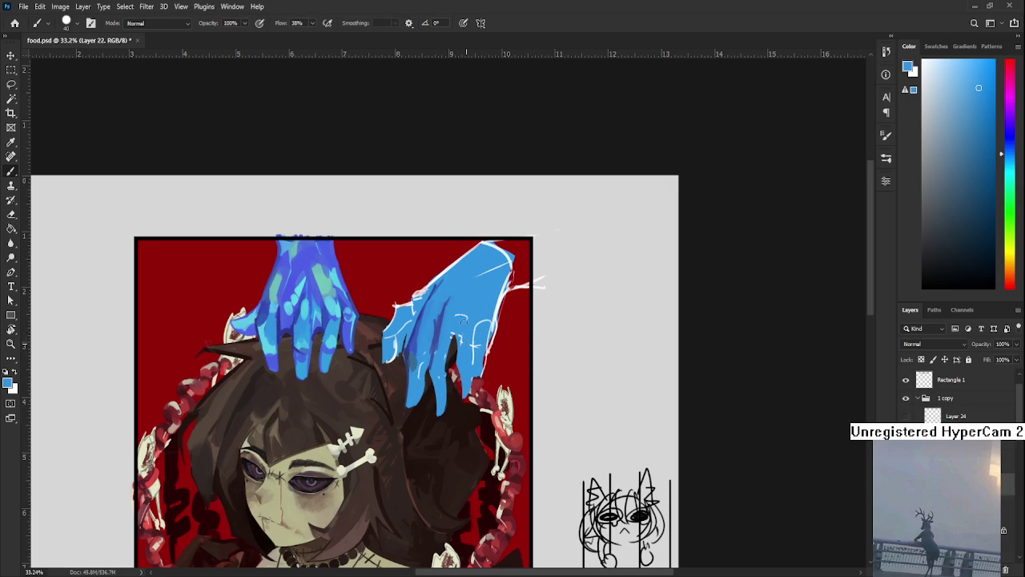
Enlarge the brush to size 40 and sample a darker violet-blue from the hand.
key(bracketright)
key(e)
key(b)
alt+click(458, 364)
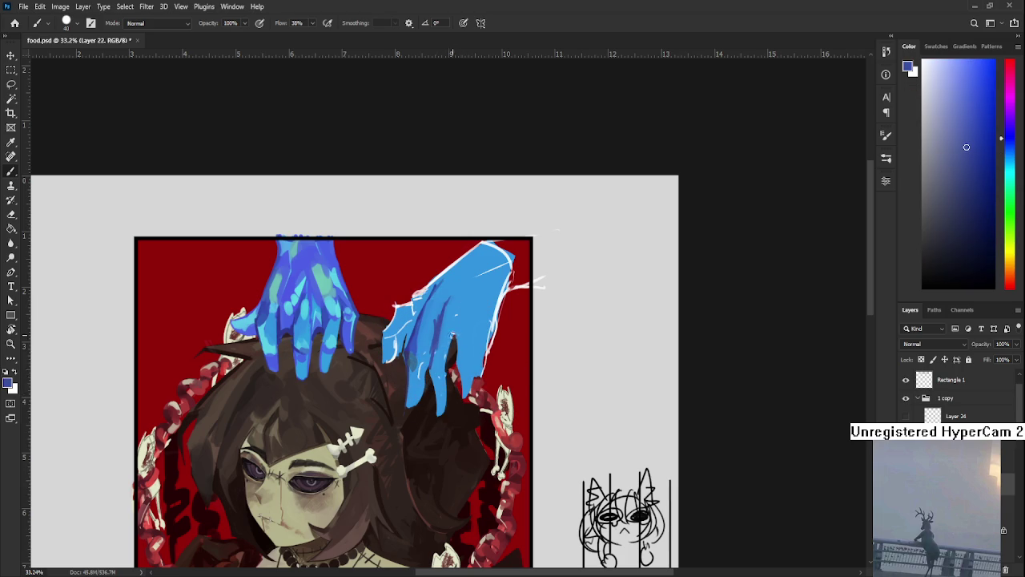
key(])
mouse_move(477, 313)
mouse_down()
mouse_move(470, 342)
mouse_move(477, 302)
mouse_up()
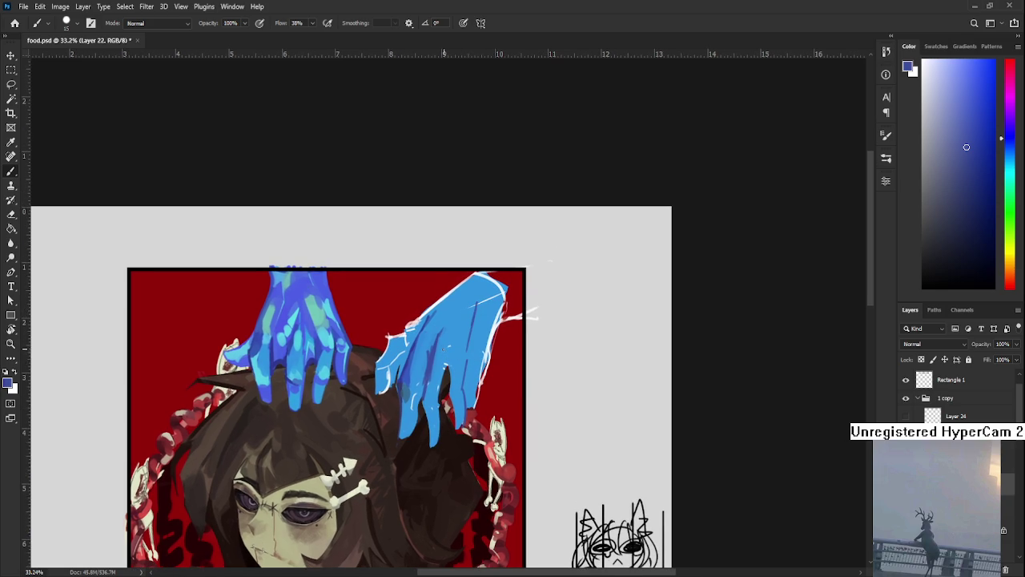
Sample blues from the right hand and paint darker shading strokes down its fingers.
alt+click(455, 333)
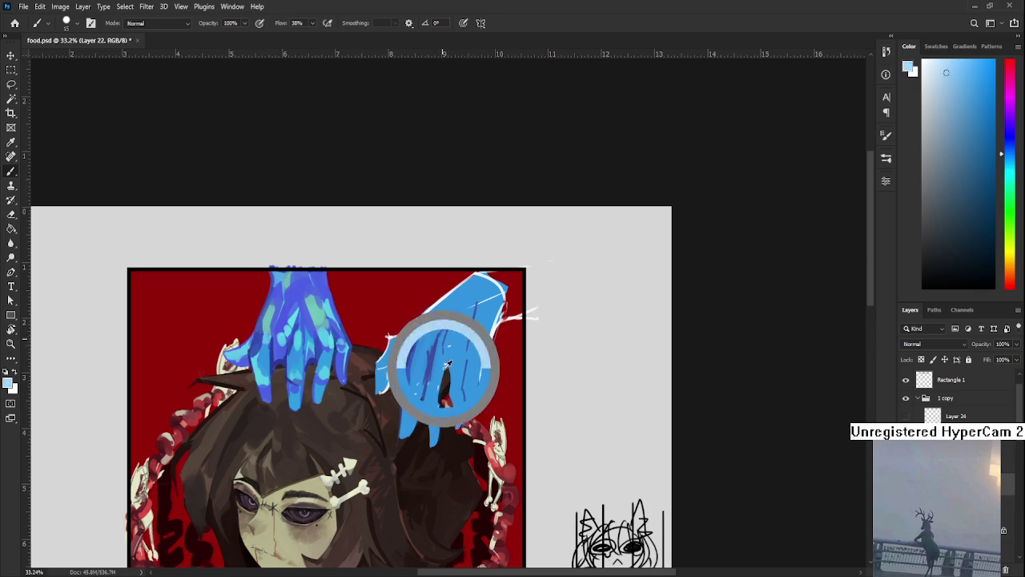
alt+click(442, 343)
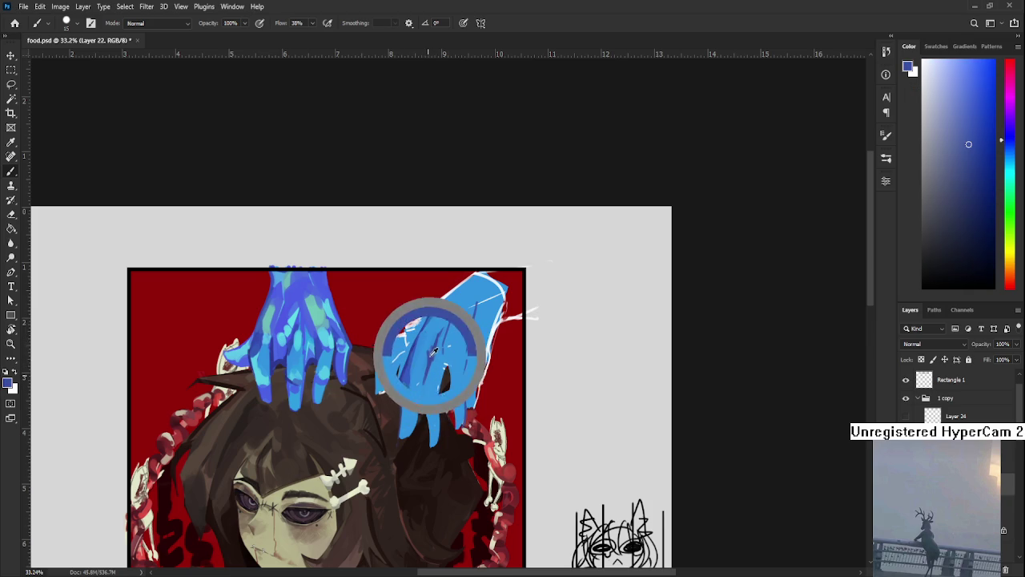
alt+click(436, 333)
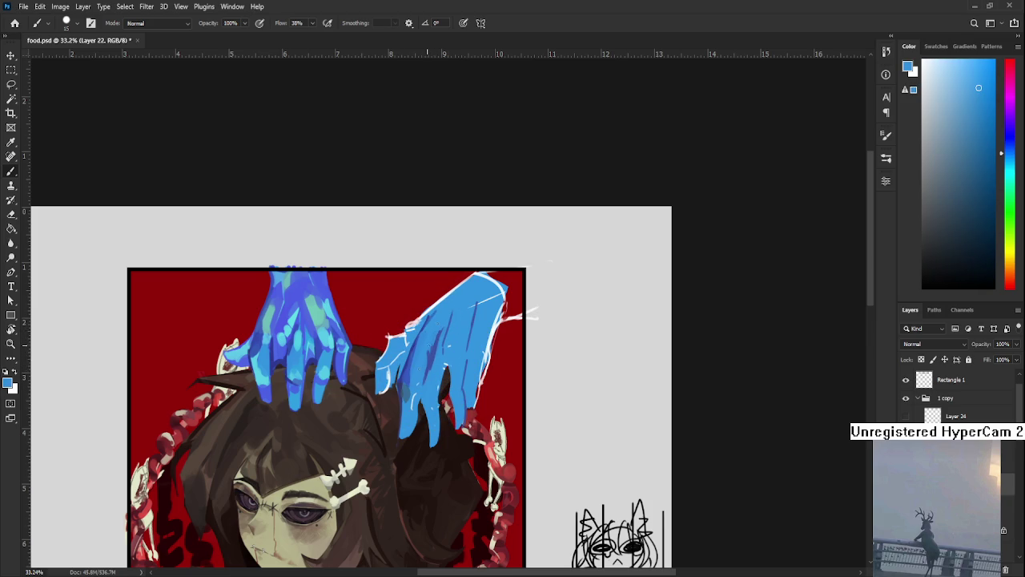
alt+click(432, 341)
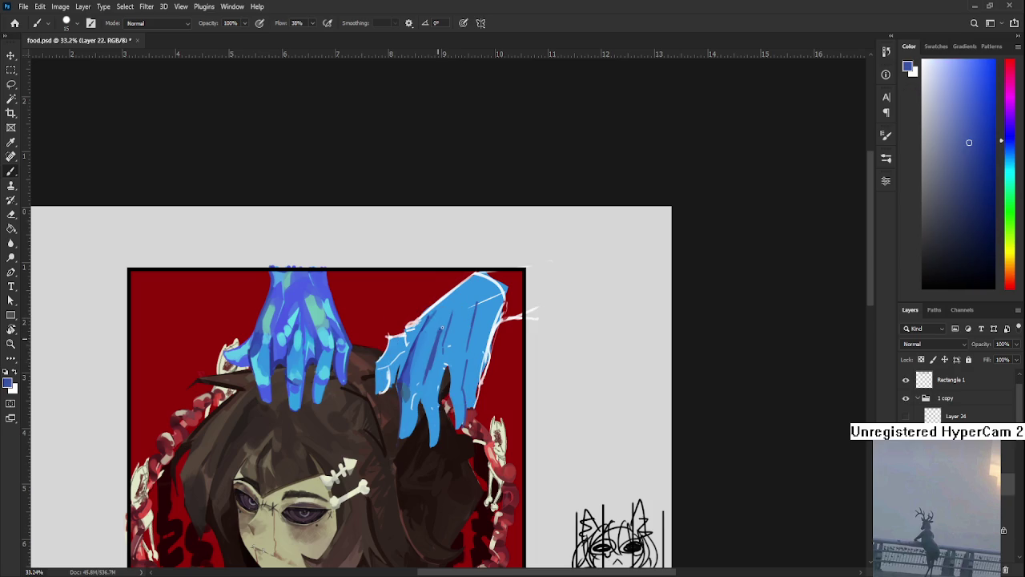
alt+click(442, 359)
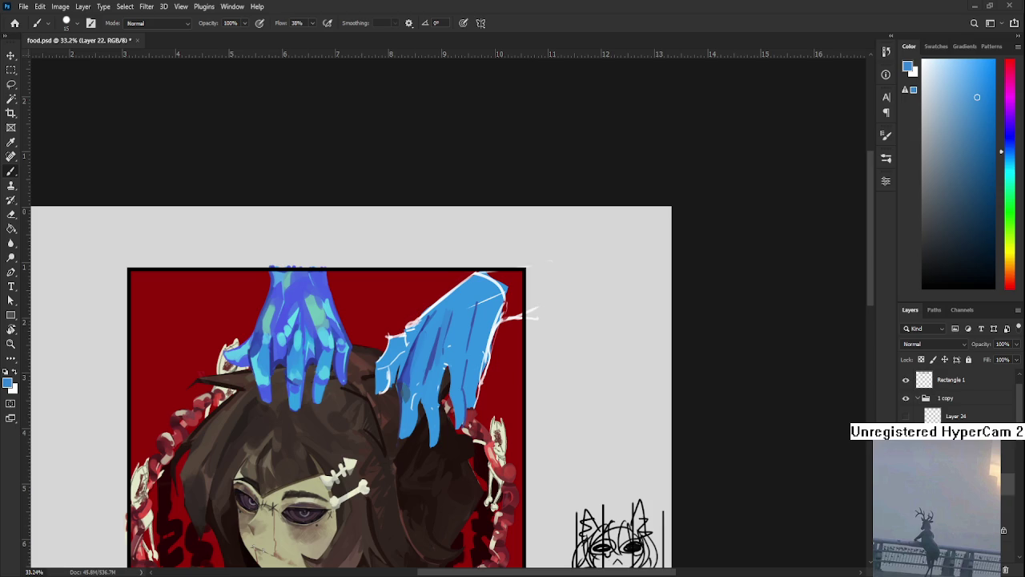
Zoom out to 25% to review the whole portrait composition.
key(ctrl+minus)
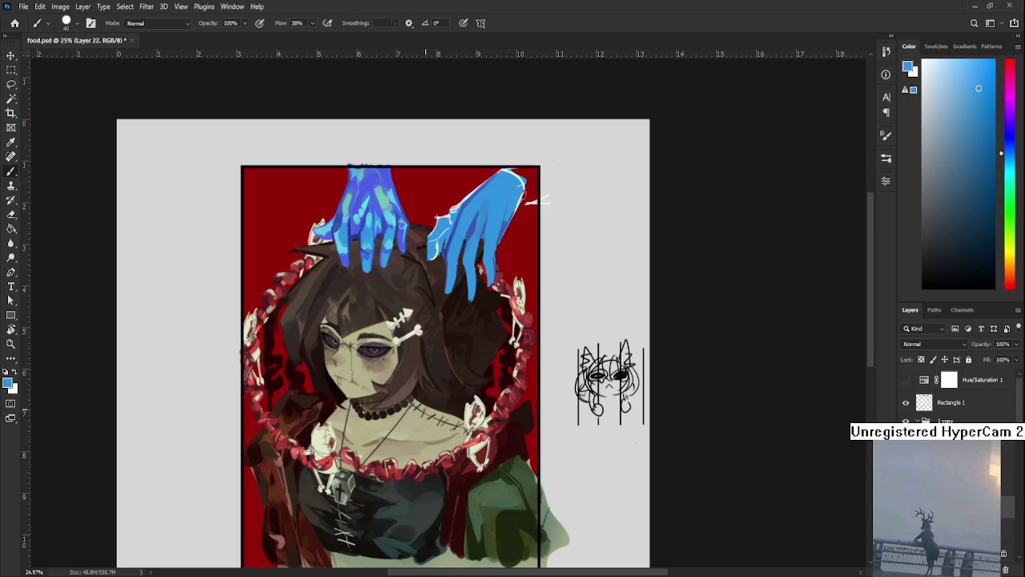
Bring the blue hands back into view and sample darker blues from them.
scroll(512, 253, up, 1)
drag(555, 233, 581, 369)
alt+click(485, 343)
alt+click(494, 346)
alt+click(488, 348)
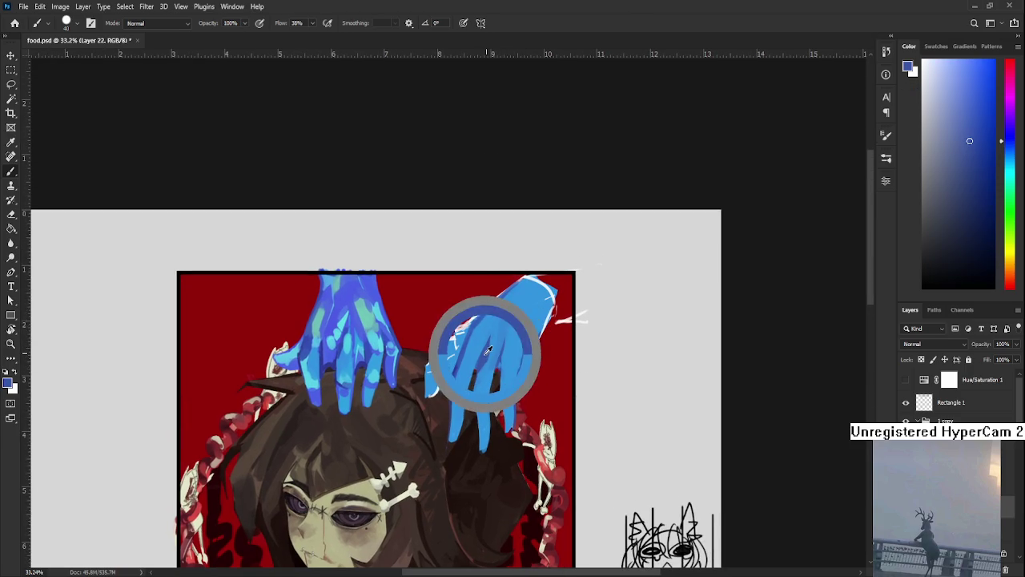
drag(528, 341, 489, 359)
Sample lighter and saturated blues from the hands and zoom to check their shading.
alt+click(488, 359)
alt+click(489, 348)
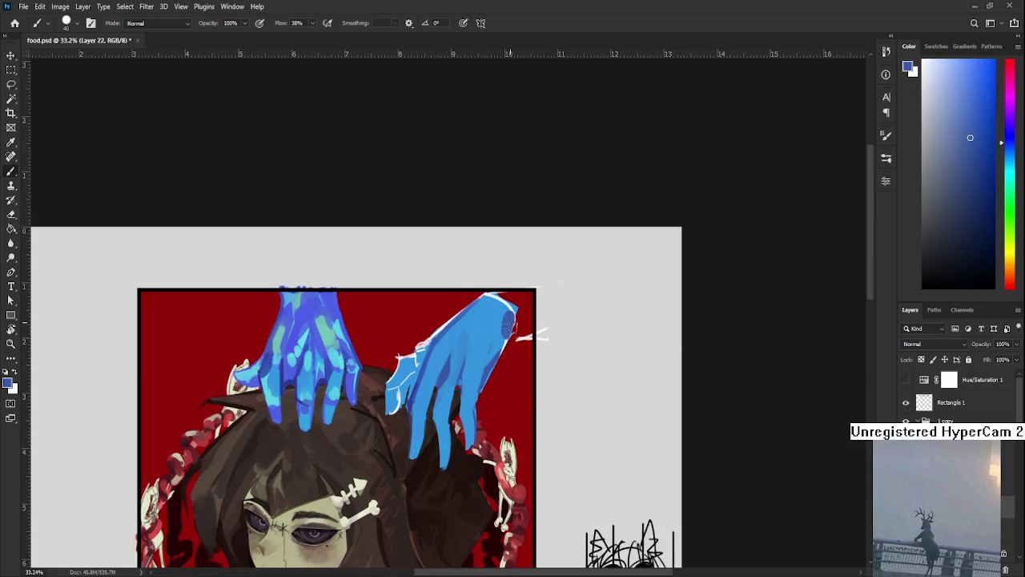
alt+click(508, 317)
mouse_move(454, 355)
mouse_down()
mouse_move(491, 369)
mouse_move(485, 361)
mouse_up()
scroll(484, 361, down, 2)
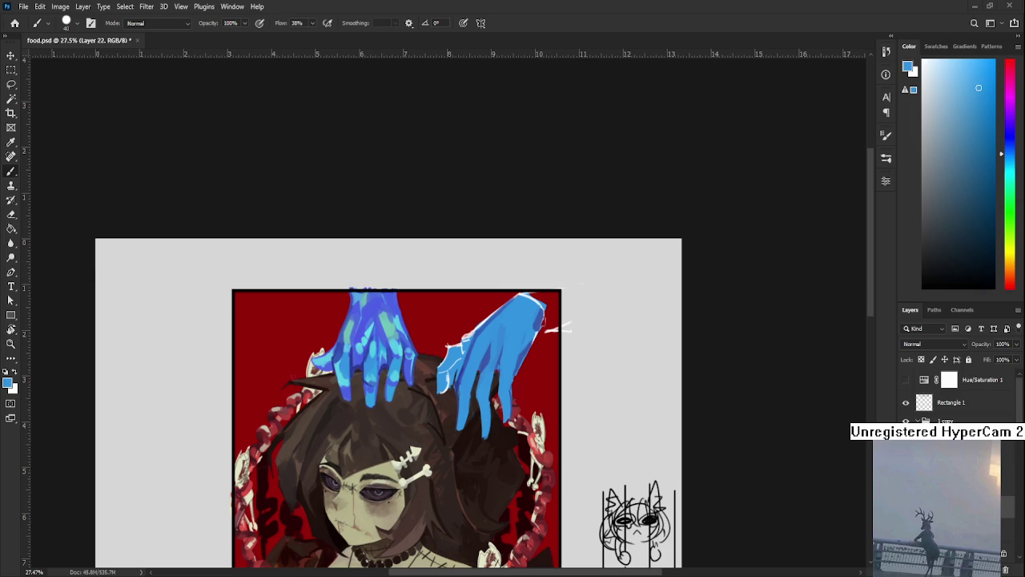
scroll(376, 476, down, 1)
scroll(503, 349, up, 1)
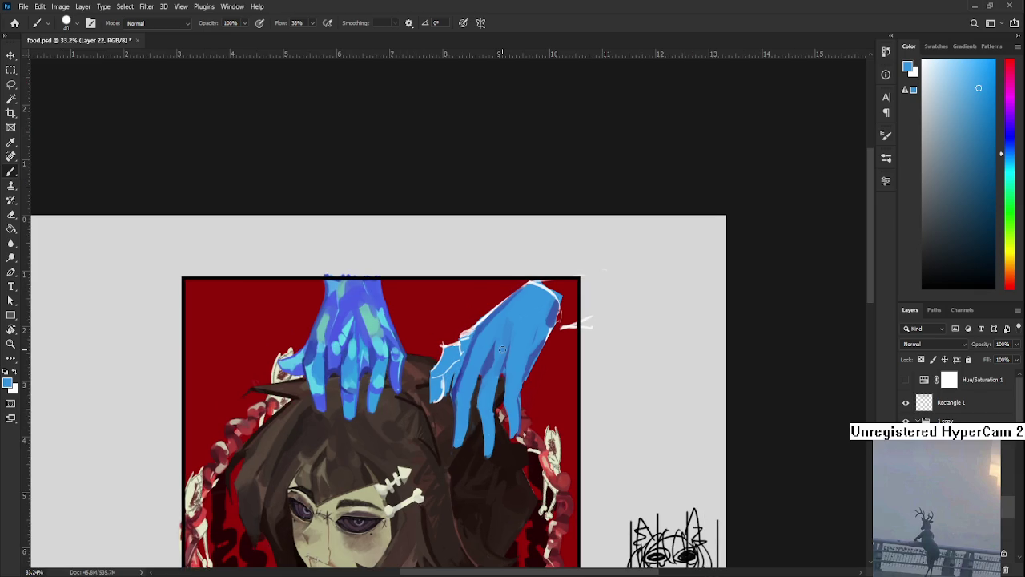
Erase the white highlight lines on the right hand and paint a darker blue edge line downward.
scroll(502, 349, up, 1)
key(e)
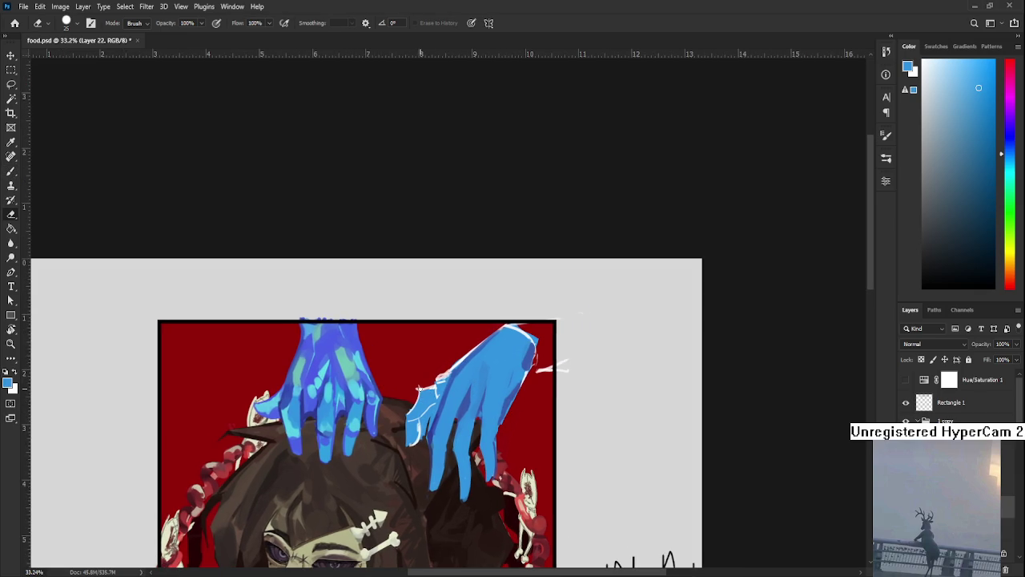
mouse_move(423, 378)
mouse_down()
mouse_move(413, 439)
mouse_move(445, 374)
mouse_up()
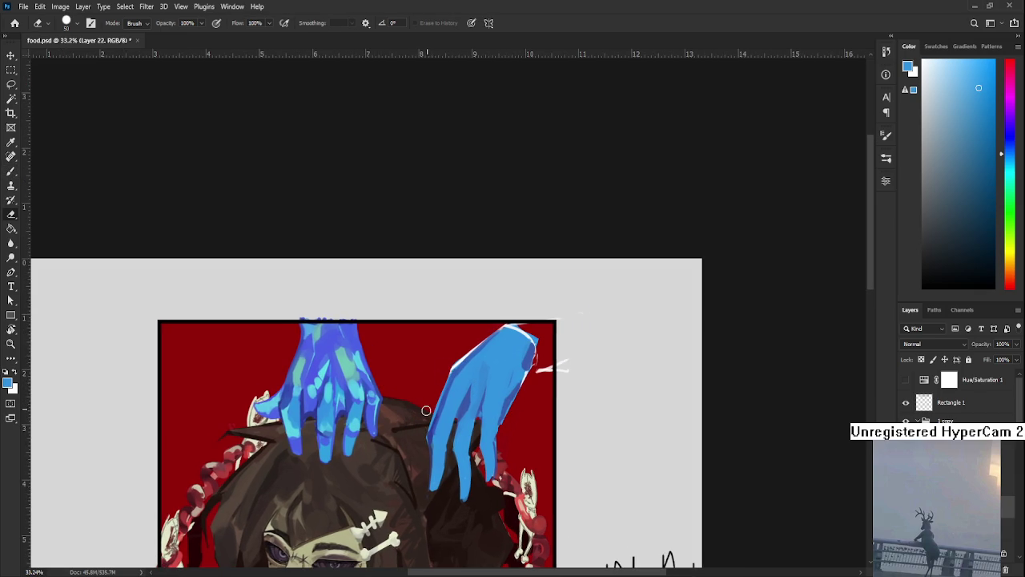
key(b)
alt+click(452, 376)
drag(452, 373, 406, 441)
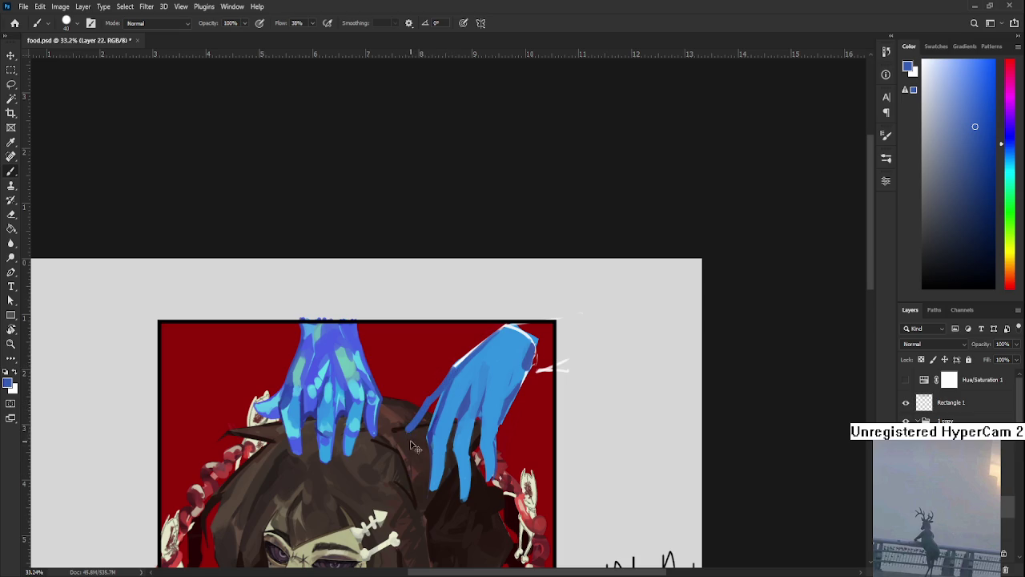
drag(411, 435, 414, 470)
Add a light-blue stroke along the hand's left edge, redoing it slightly further left.
alt+click(453, 417)
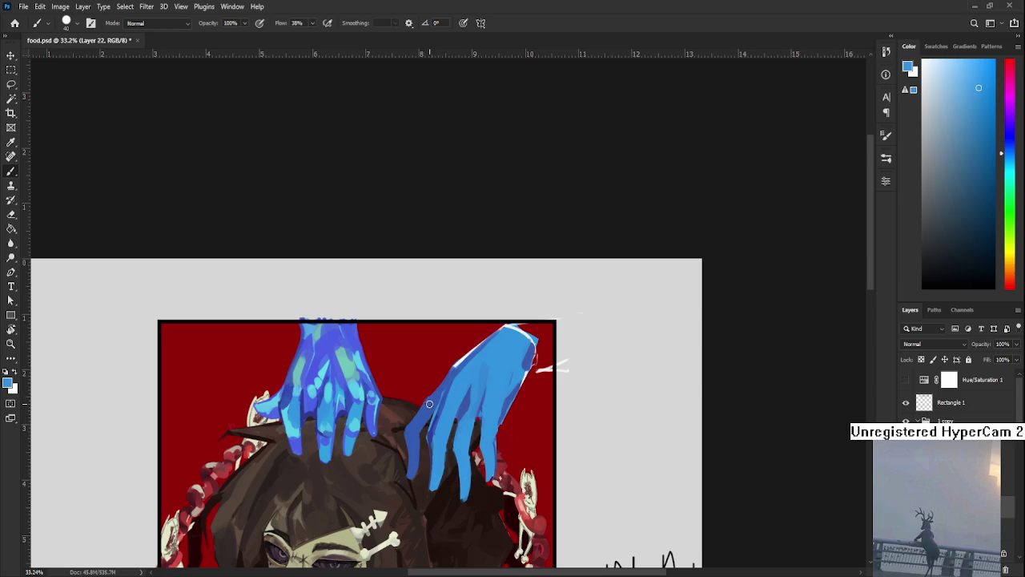
drag(412, 427, 414, 468)
key(ctrl+z)
drag(412, 431, 406, 473)
scroll(449, 485, down, 2)
mouse_move(443, 493)
mouse_down()
mouse_move(427, 388)
mouse_move(427, 437)
mouse_up()
Sample a range of lighter and darker blues from the hand for further edge shading.
alt+click(404, 379)
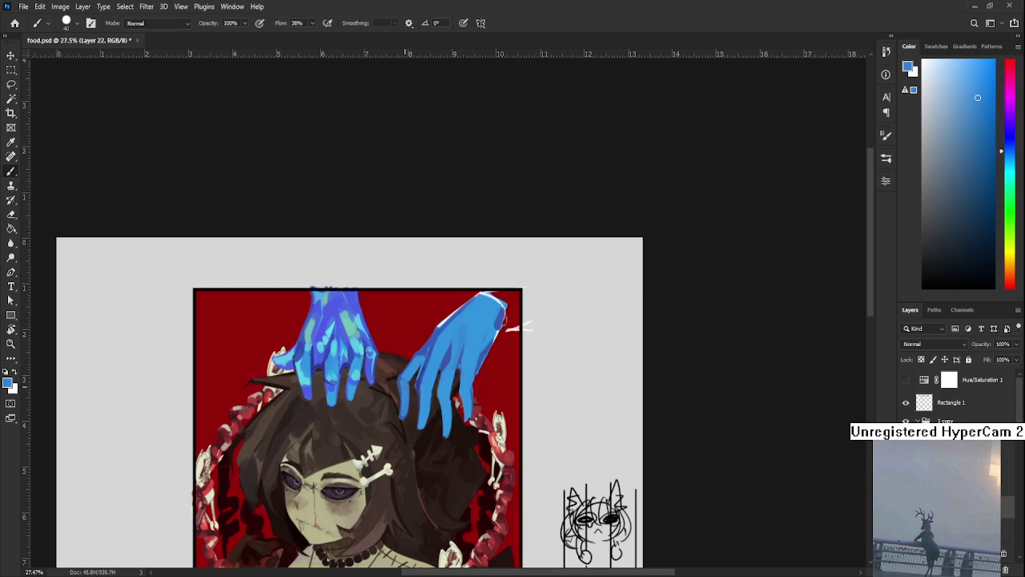
key(e)
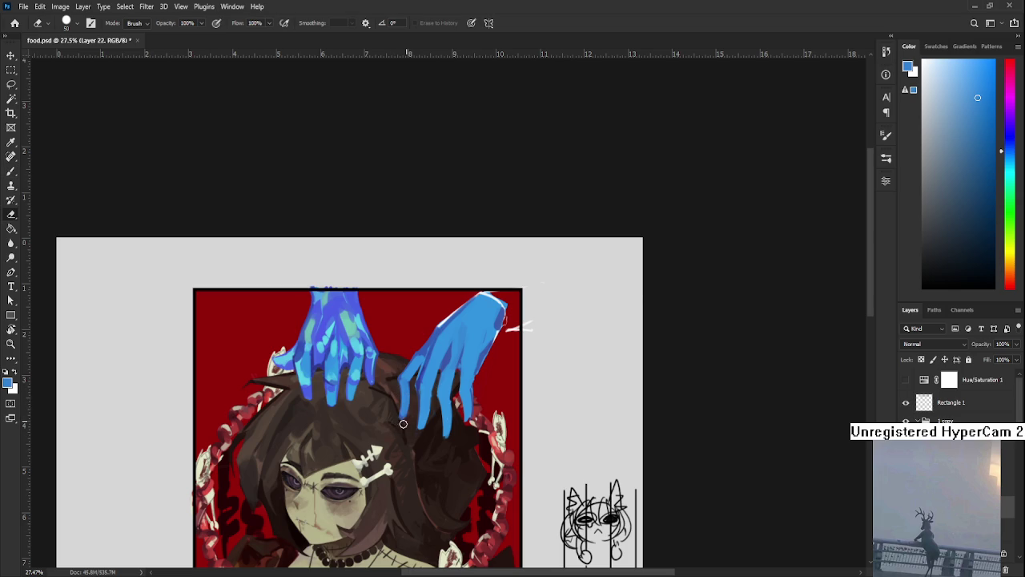
drag(408, 421, 383, 446)
key(b)
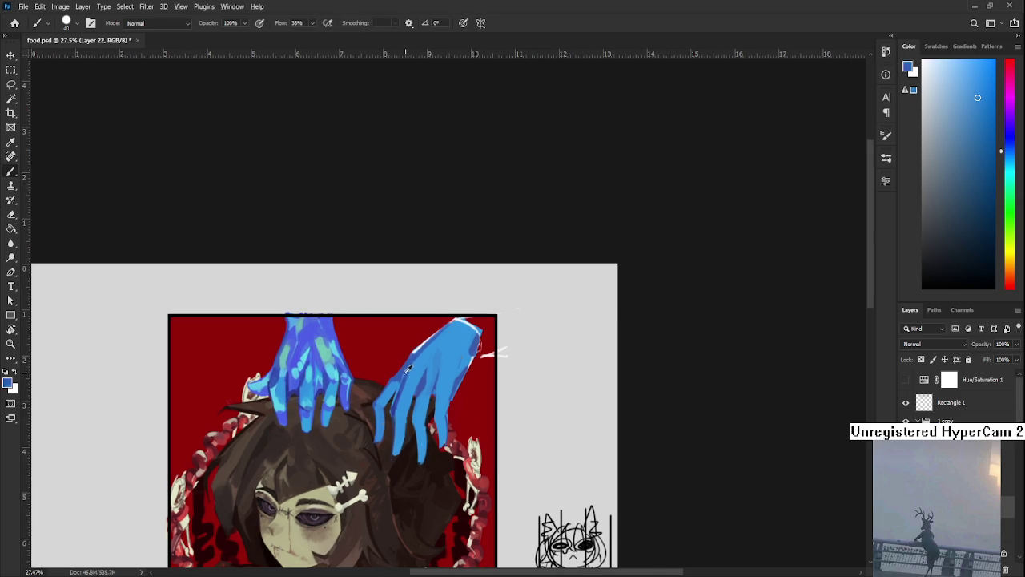
alt+click(404, 368)
alt+click(399, 379)
alt+click(381, 411)
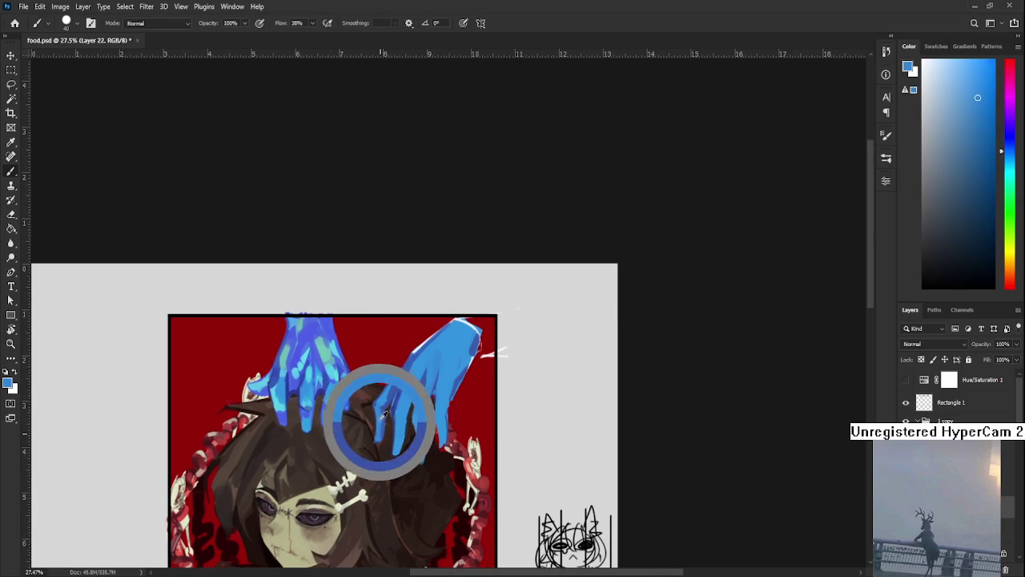
alt+click(386, 398)
alt+click(390, 387)
alt+click(398, 388)
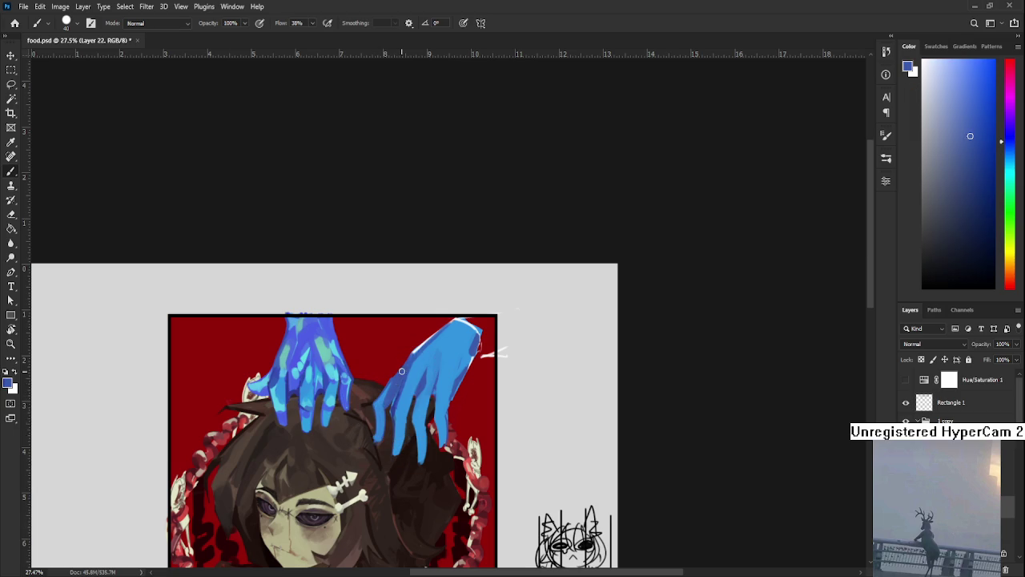
alt+click(409, 387)
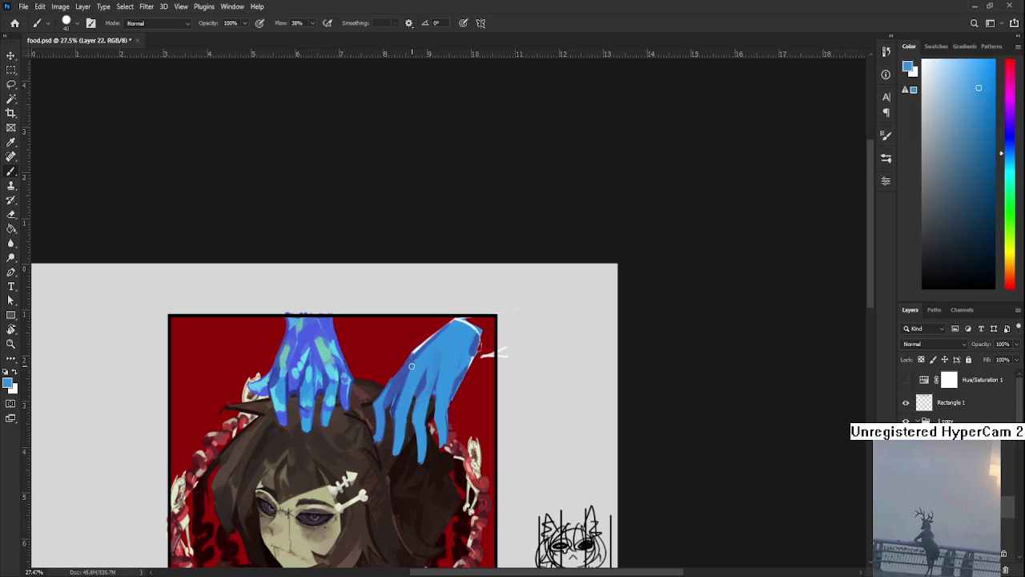
drag(429, 367, 418, 385)
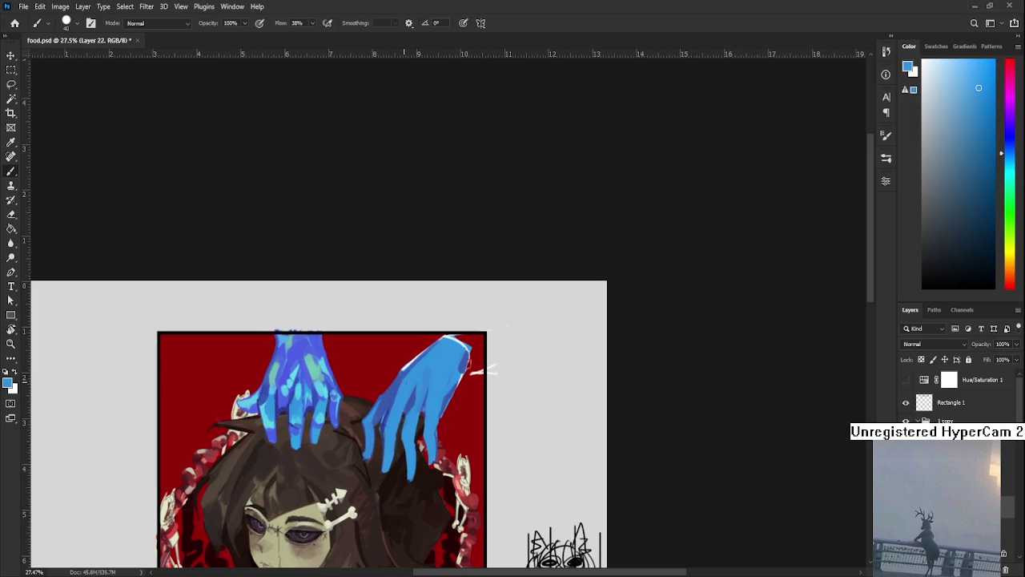
Sample darker and violet blues from both hands and paint darker shading on the right hand.
alt+click(390, 381)
alt+click(437, 368)
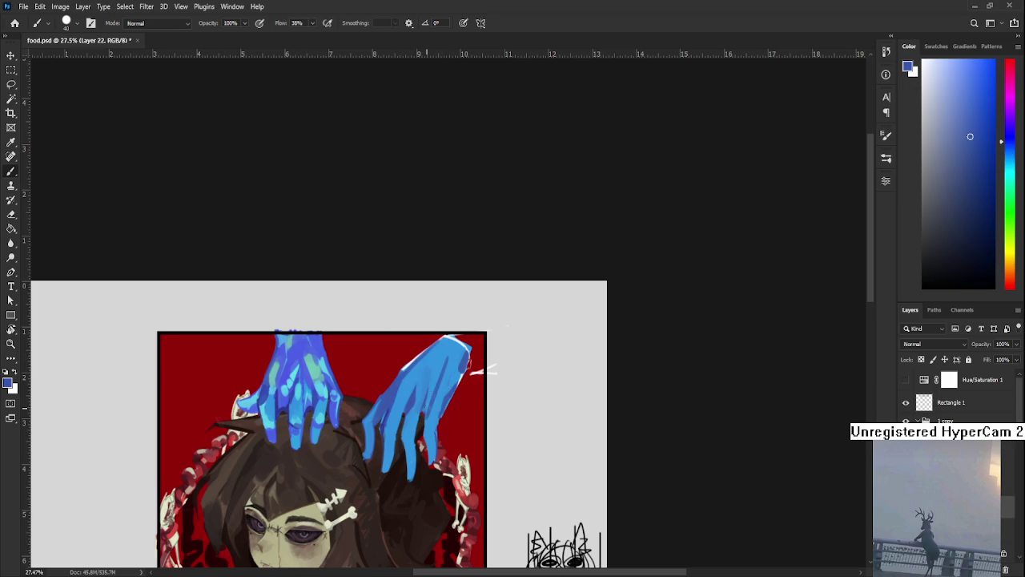
alt+click(449, 368)
alt+click(450, 377)
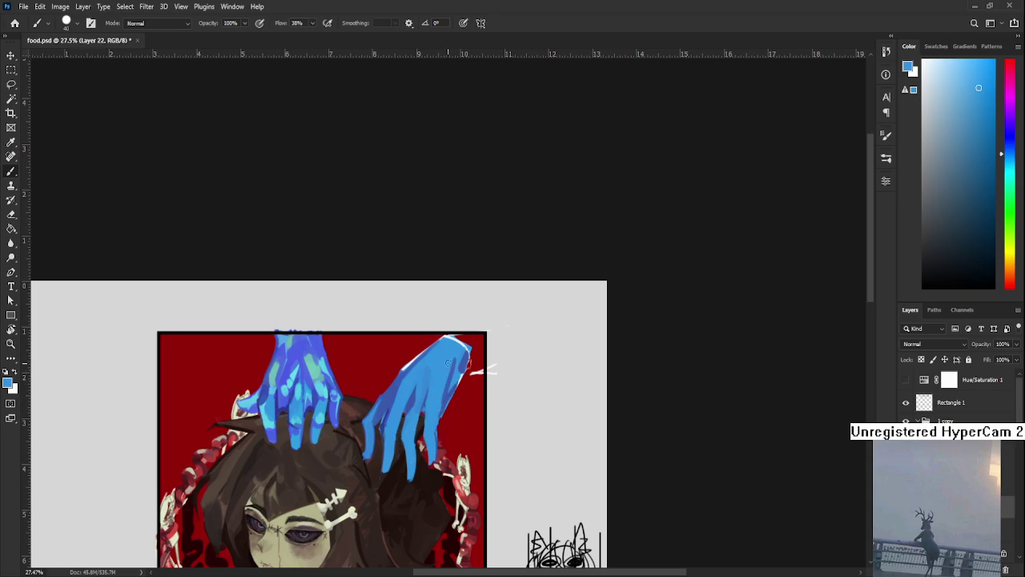
alt+click(458, 364)
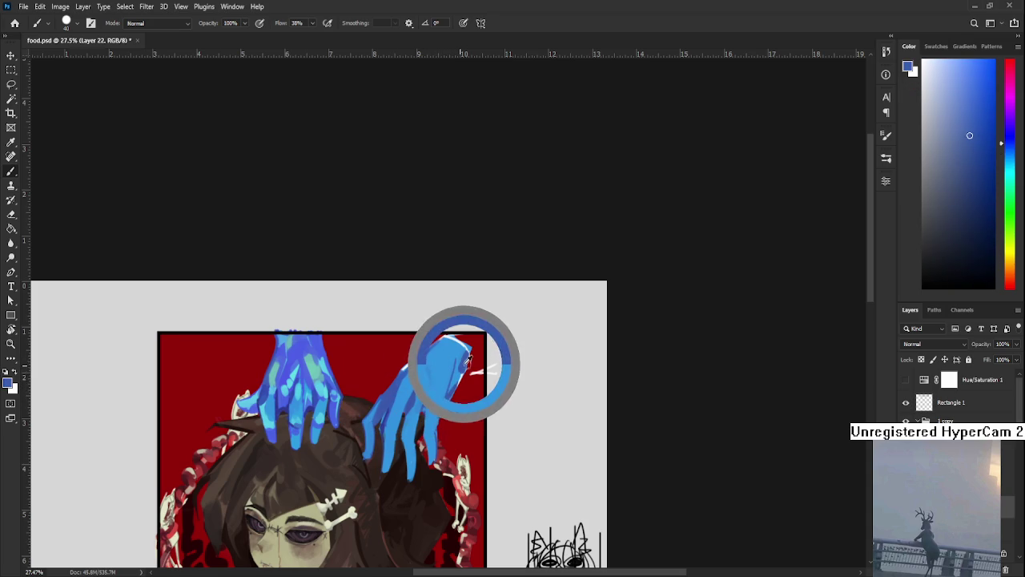
alt+click(438, 367)
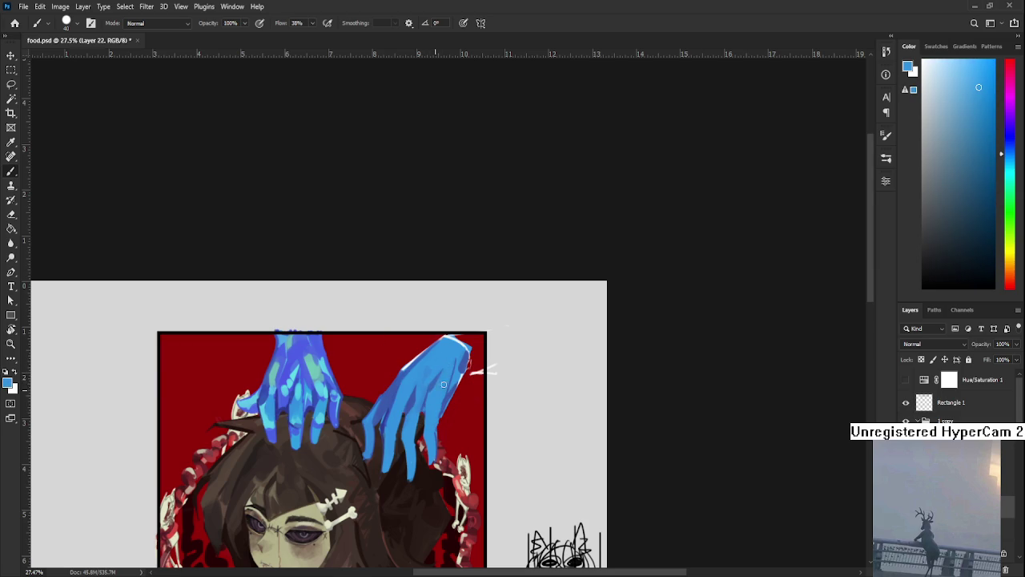
alt+click(284, 401)
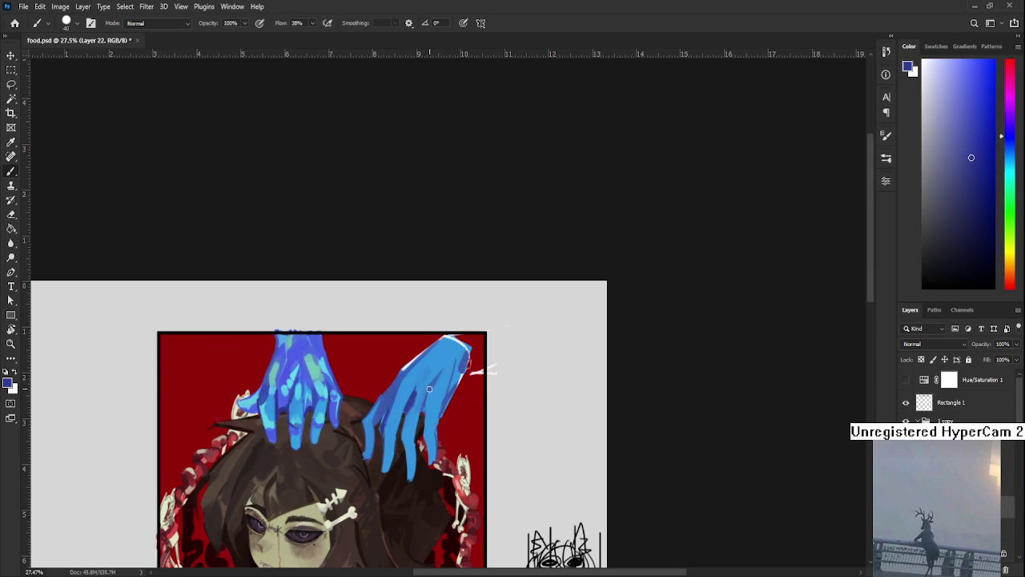
alt+click(440, 383)
alt+click(433, 384)
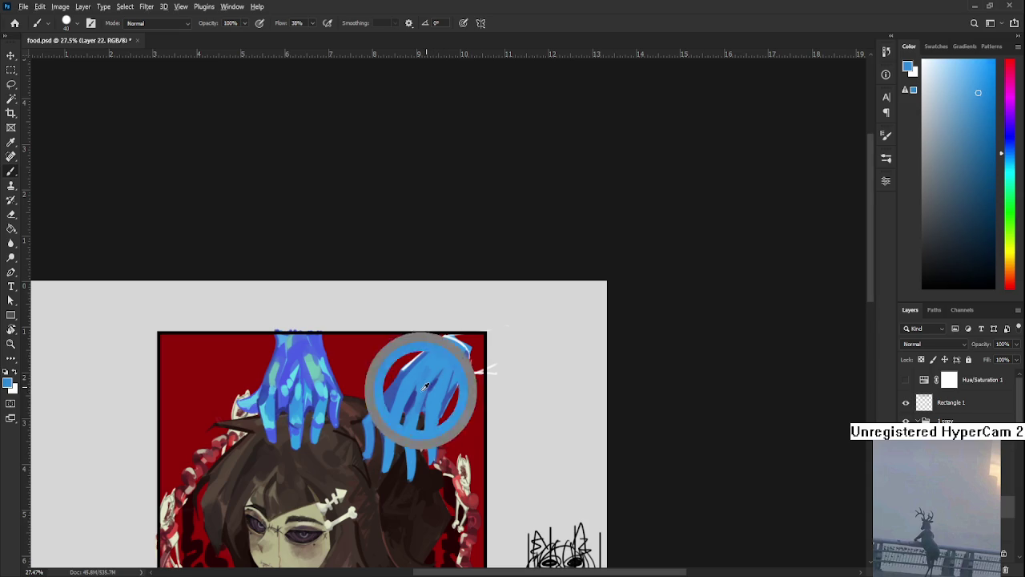
alt+click(286, 360)
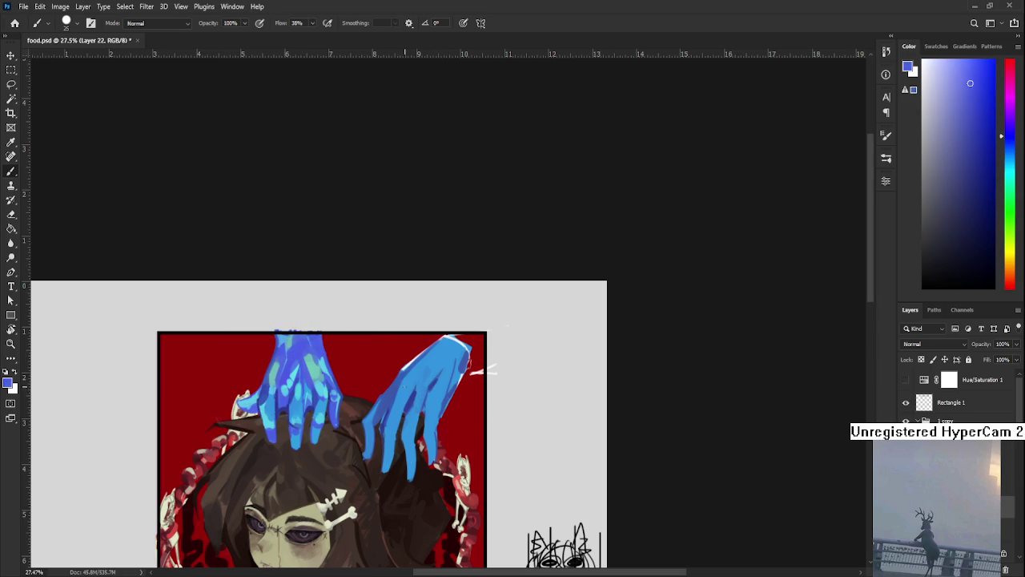
drag(404, 401, 426, 376)
Sample light cyan and deeper blues from the upper right hand for more shading.
alt+click(392, 390)
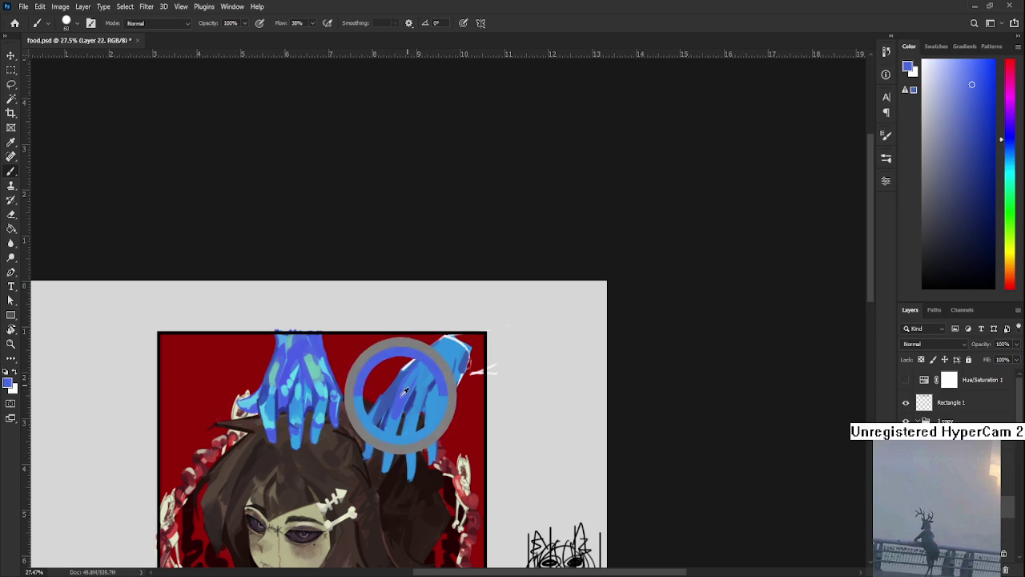
alt+click(411, 380)
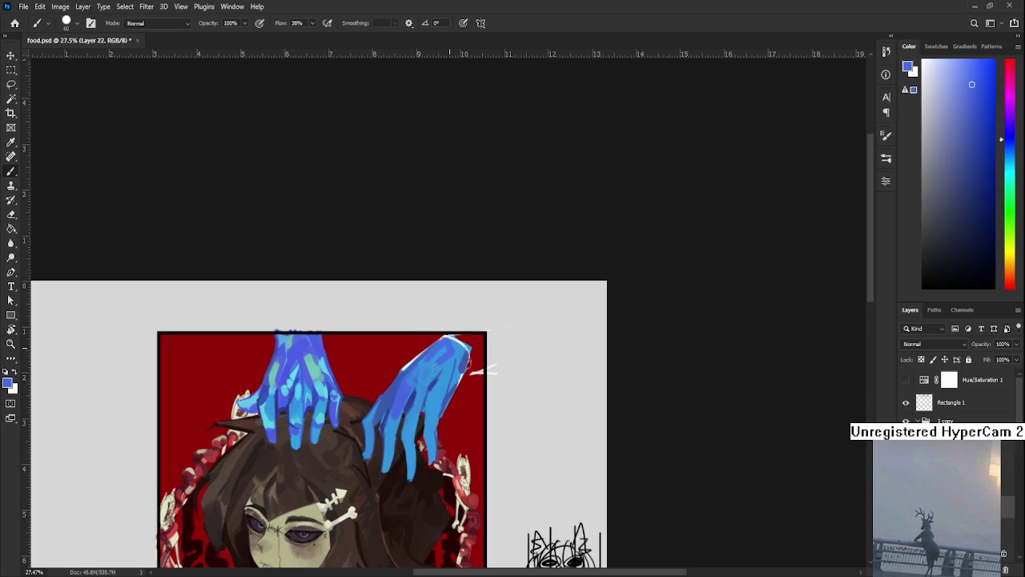
alt+click(451, 361)
alt+click(450, 353)
alt+click(446, 355)
alt+click(464, 345)
alt+click(457, 349)
alt+click(453, 347)
alt+click(451, 353)
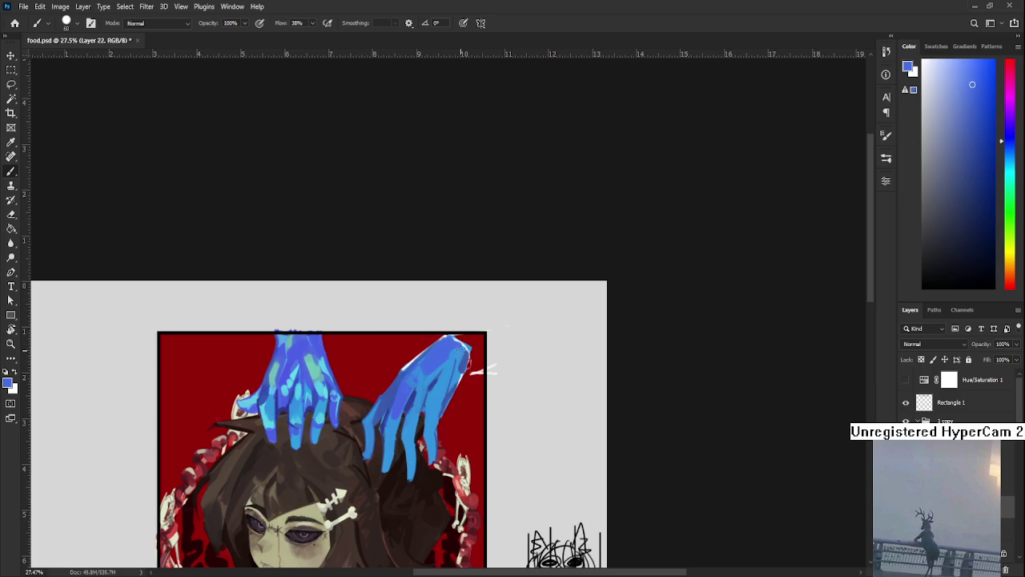
scroll(438, 401, down, 1)
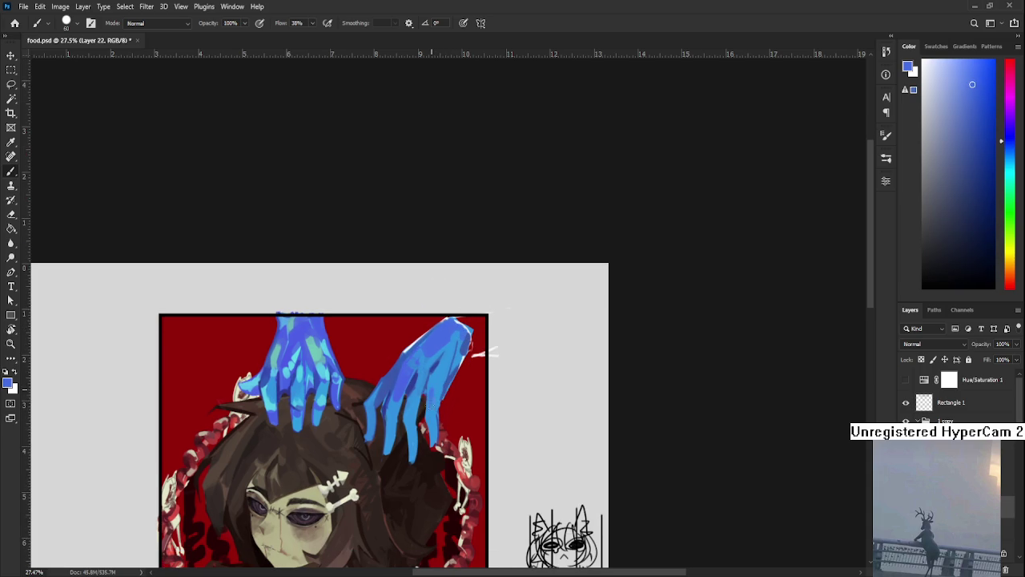
alt+click(439, 376)
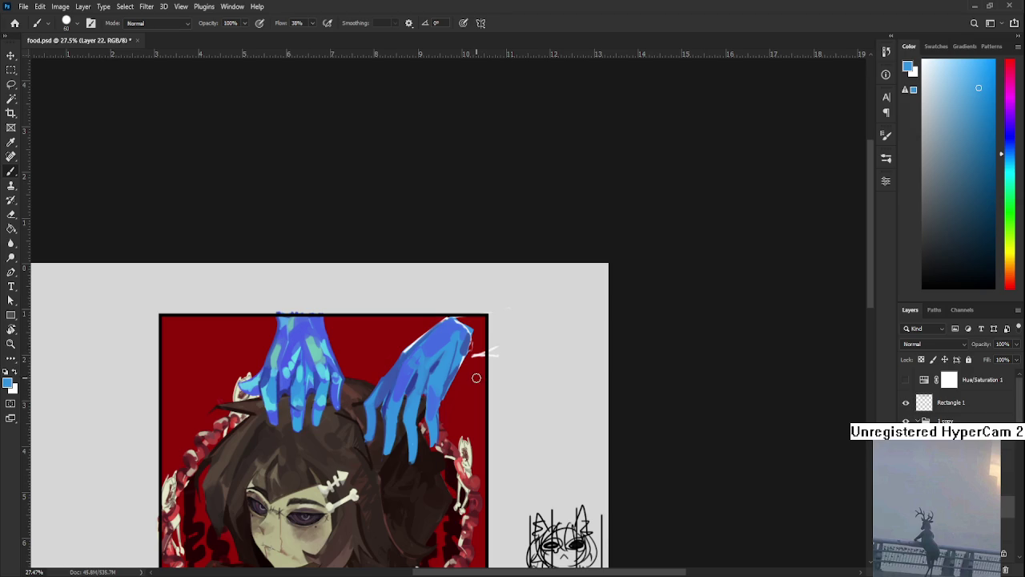
Lengthen a fingertip of the right hand and sample a light cyan for highlights.
drag(429, 454, 436, 466)
scroll(430, 369, up, 1)
alt+click(303, 370)
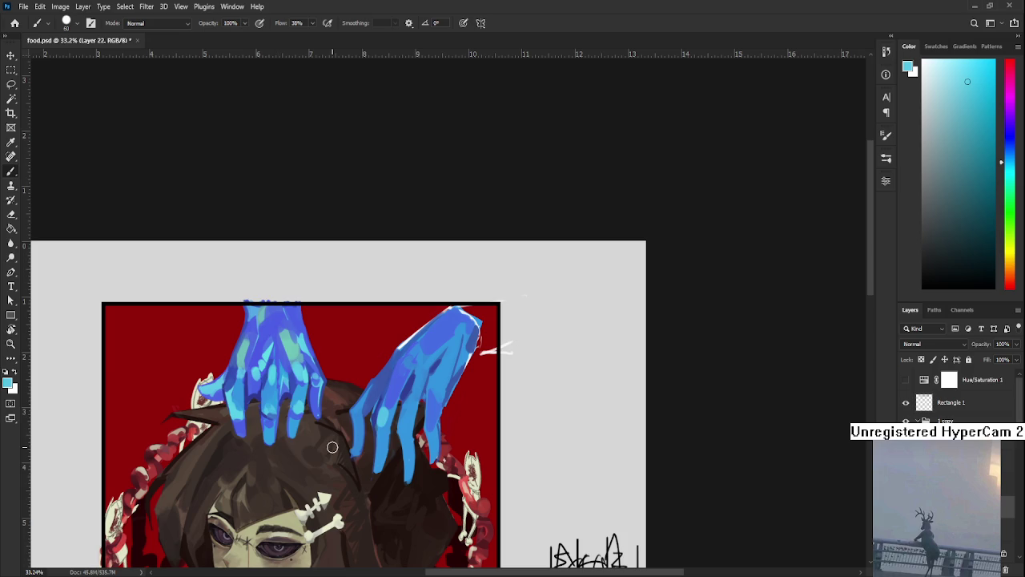
Sample and compare a range of blue tones from the hand with Alt-clicks.
drag(472, 403, 458, 397)
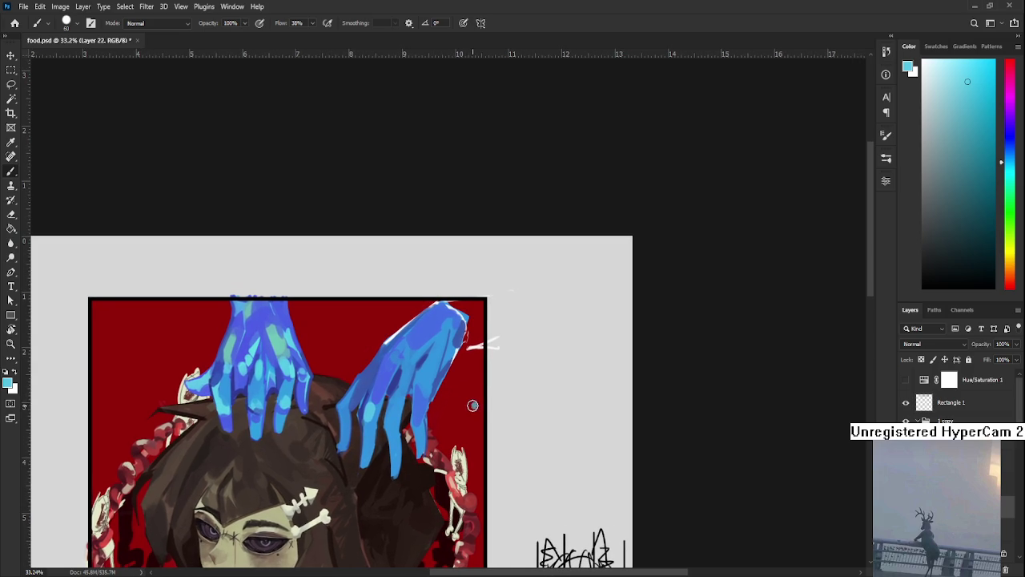
alt+click(465, 394)
alt+click(437, 384)
drag(392, 390, 402, 388)
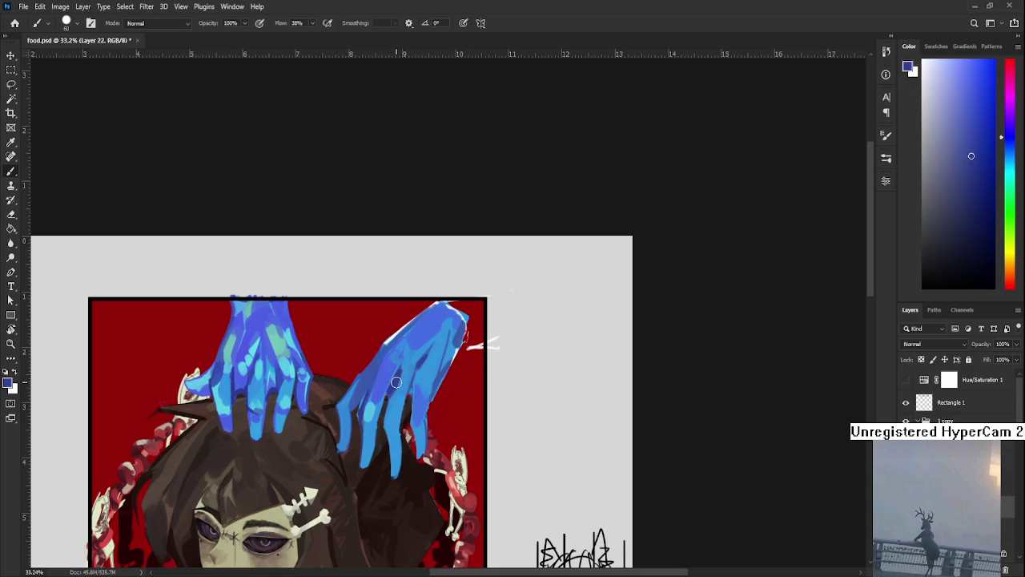
alt+click(396, 383)
alt+click(394, 389)
alt+click(398, 422)
alt+click(393, 421)
alt+click(399, 420)
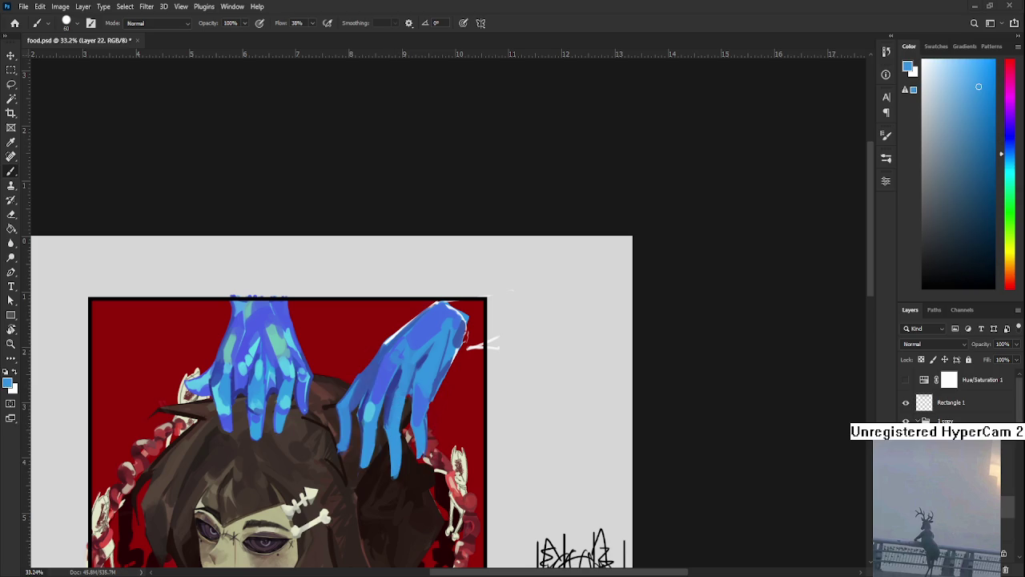
alt+click(384, 395)
alt+click(383, 404)
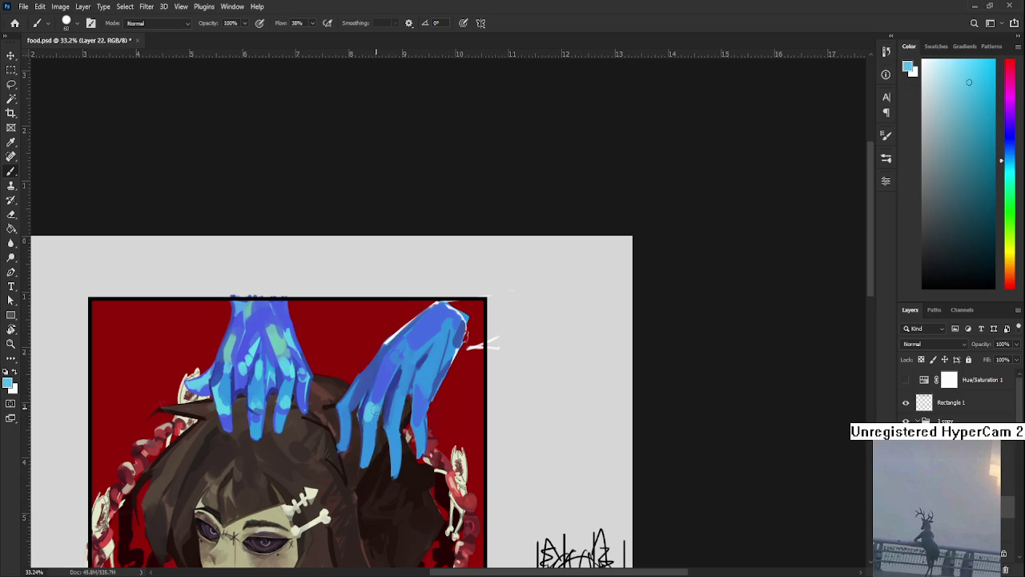
alt+click(380, 393)
alt+click(386, 389)
alt+click(377, 400)
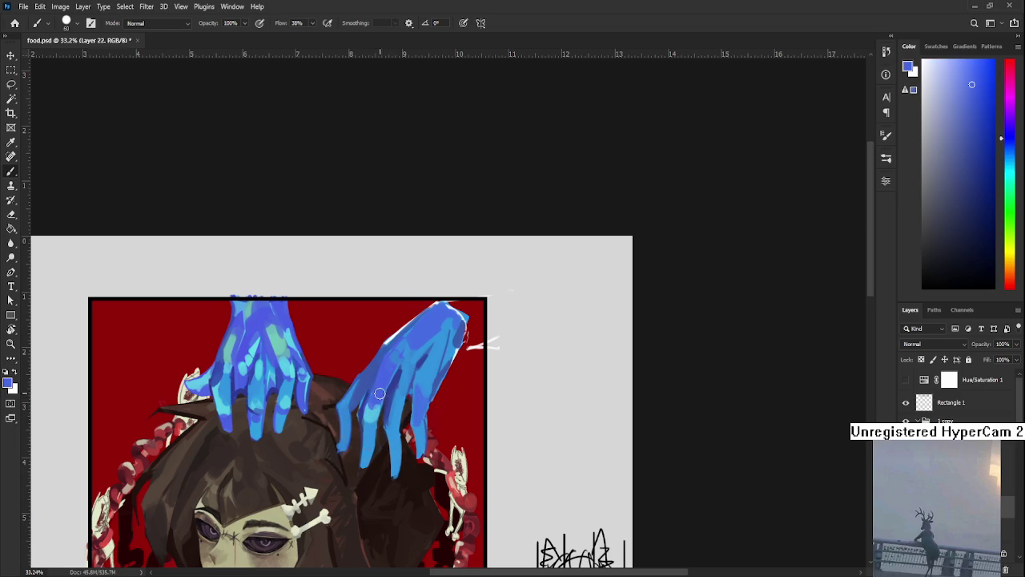
alt+click(377, 398)
alt+click(374, 406)
alt+click(374, 381)
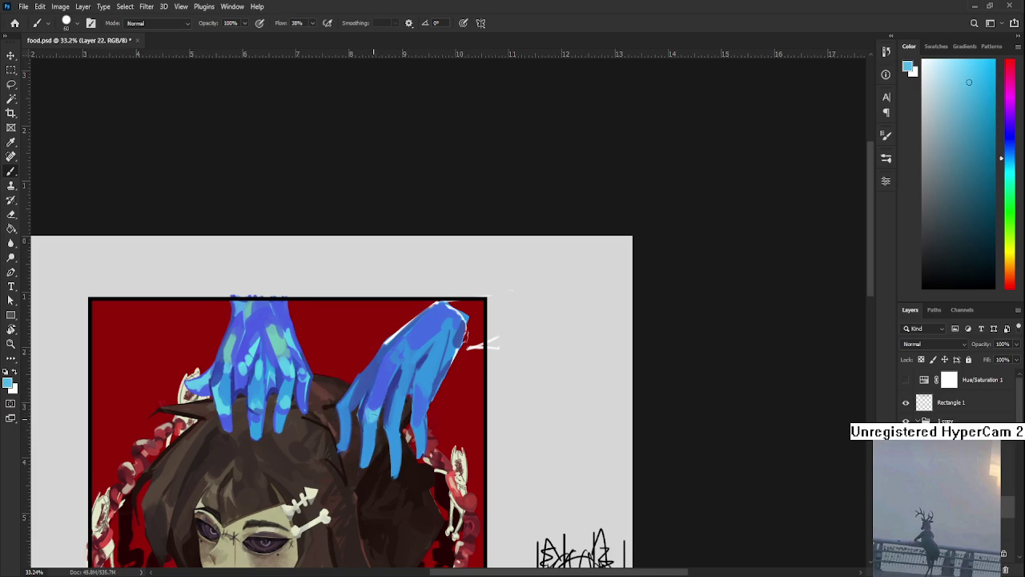
Pick a greener cyan and paint a highlight stroke down the right hand.
drag(378, 409, 375, 395)
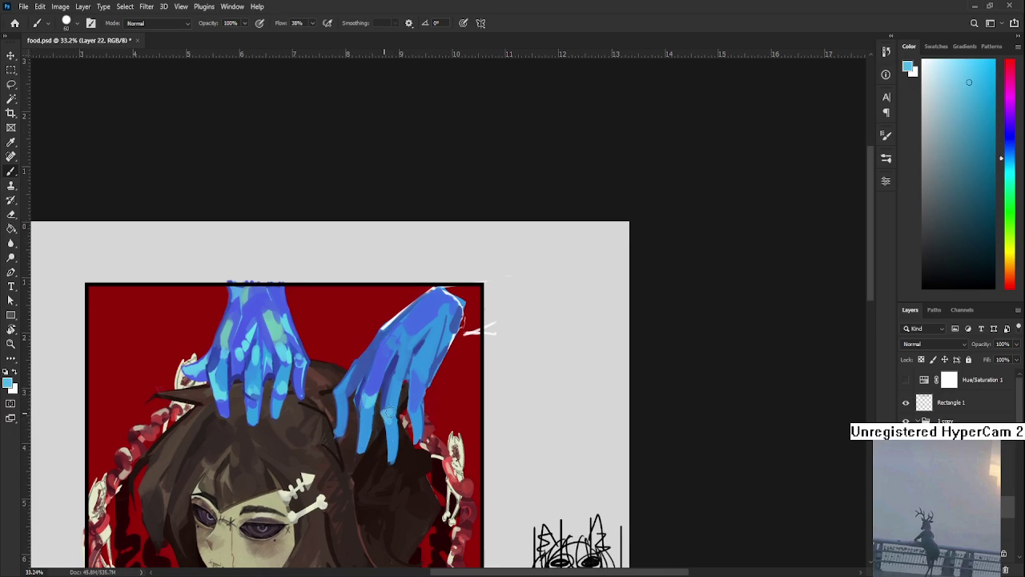
alt+click(383, 402)
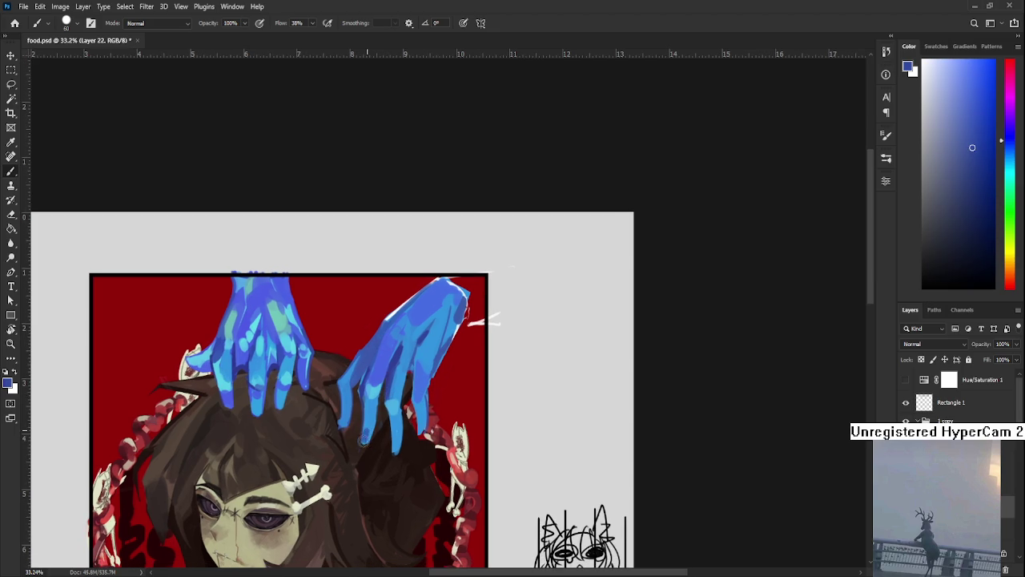
alt+click(370, 421)
alt+click(371, 421)
alt+click(370, 424)
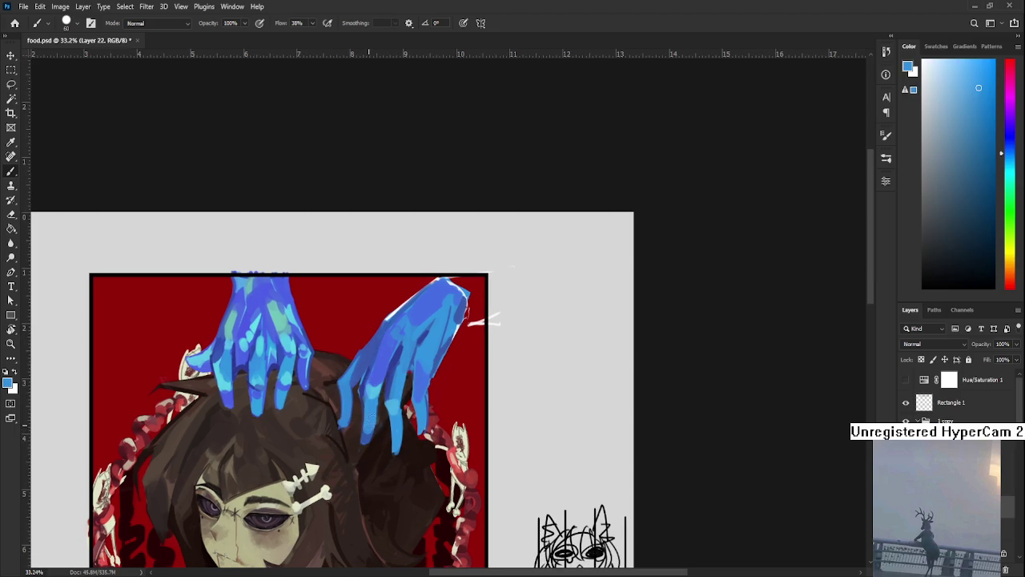
alt+click(371, 431)
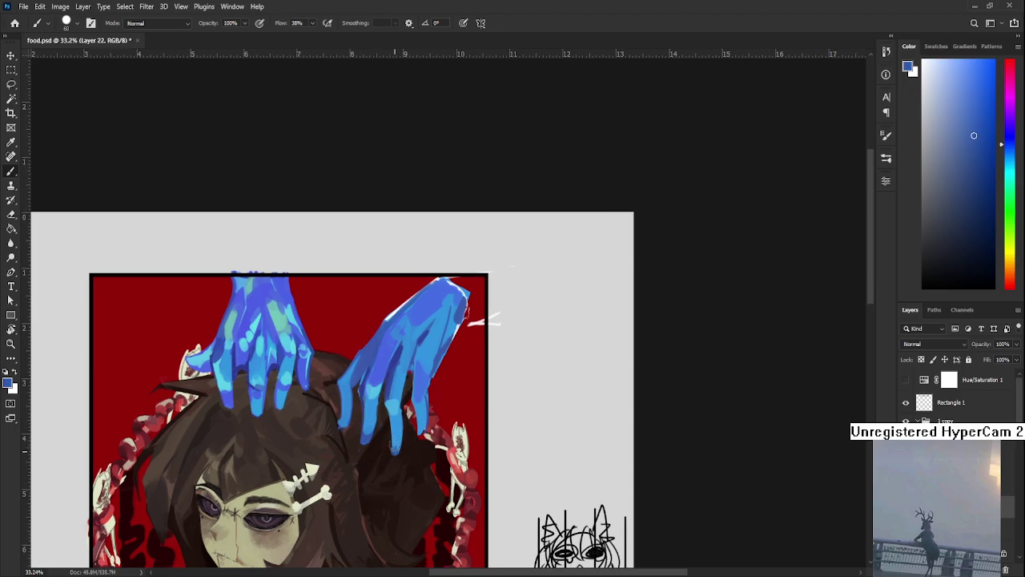
alt+click(398, 429)
alt+click(374, 433)
alt+click(290, 376)
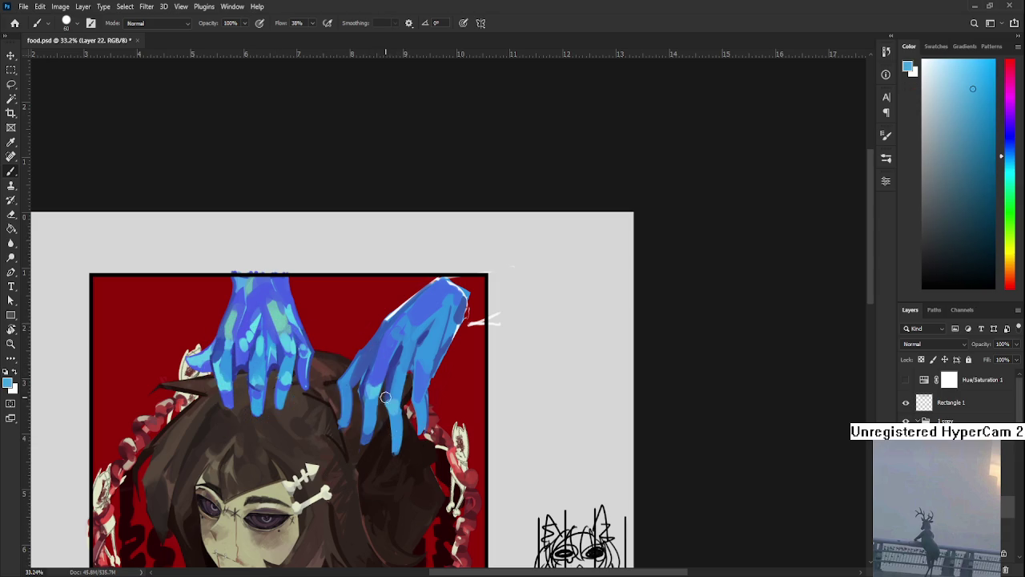
alt+click(218, 370)
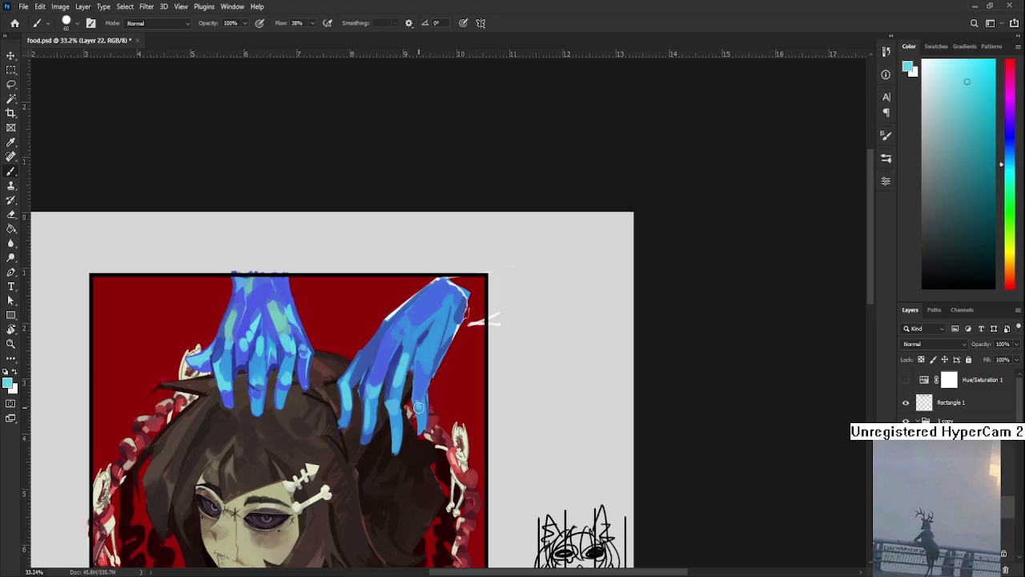
drag(418, 406, 427, 438)
alt+click(287, 343)
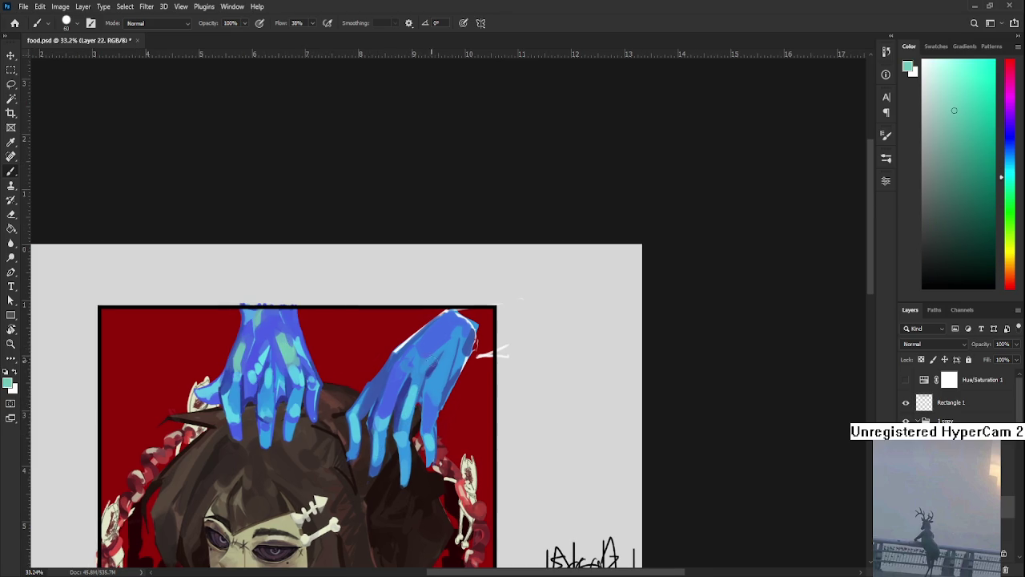
drag(439, 360, 437, 403)
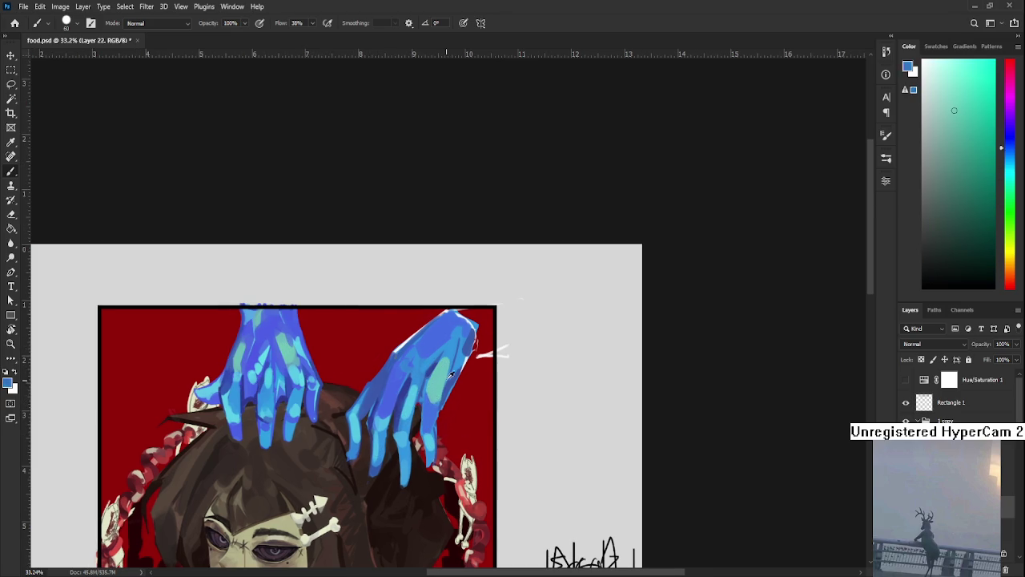
Resample lighter and deeper blue shades from the right hand.
alt+click(453, 345)
alt+click(435, 386)
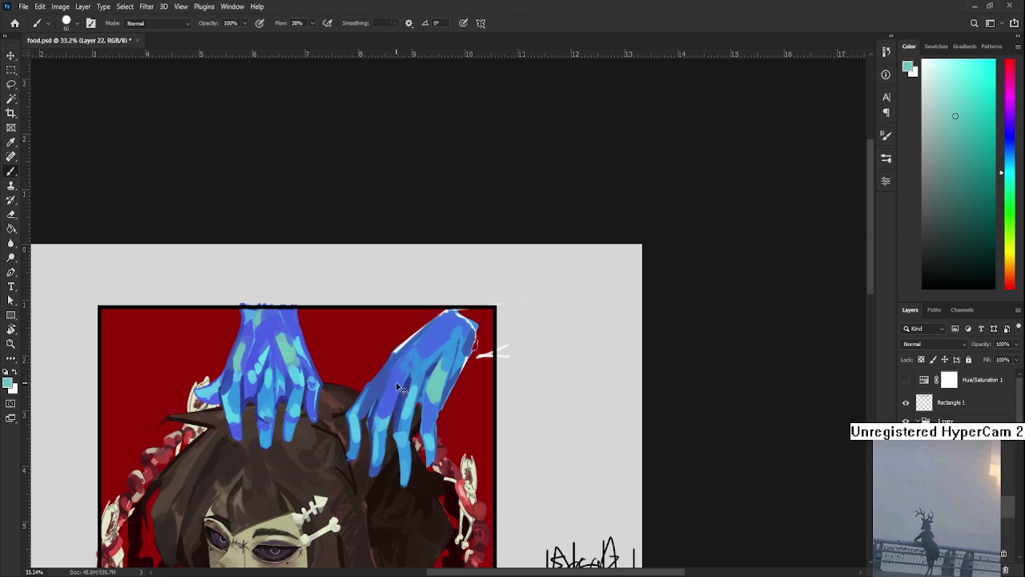
alt+click(405, 373)
alt+click(395, 388)
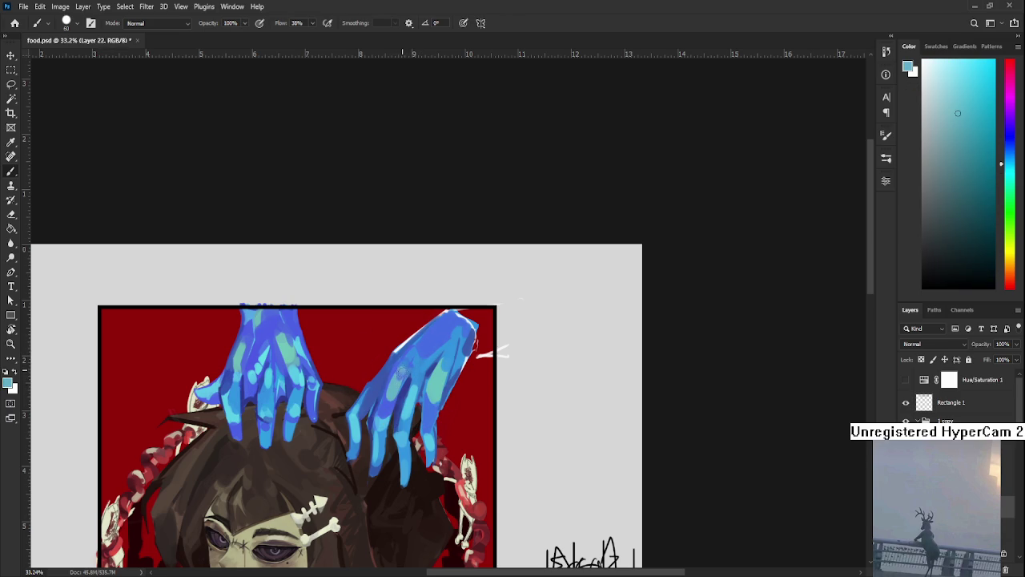
alt+click(407, 359)
alt+click(409, 360)
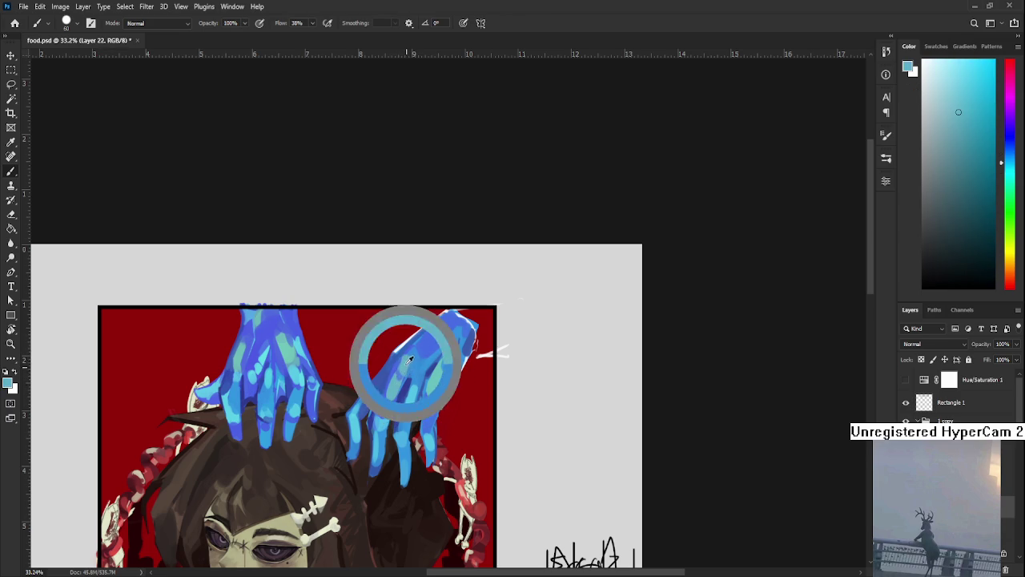
alt+click(411, 365)
alt+click(408, 359)
alt+click(411, 359)
alt+click(418, 346)
alt+click(410, 344)
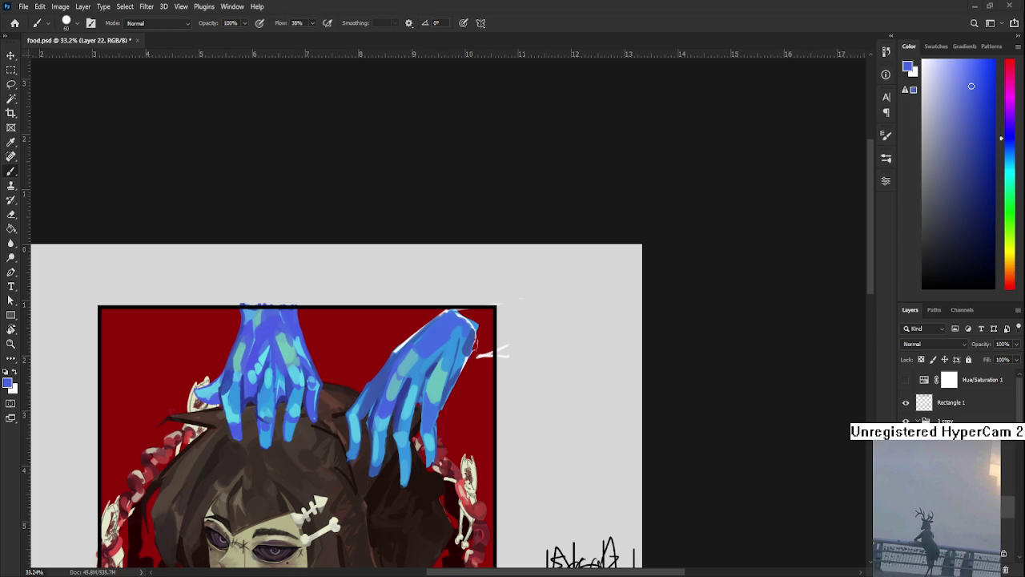
Sample a darker blue and brush it along the right hand's upper edge.
drag(404, 401, 361, 399)
alt+click(350, 350)
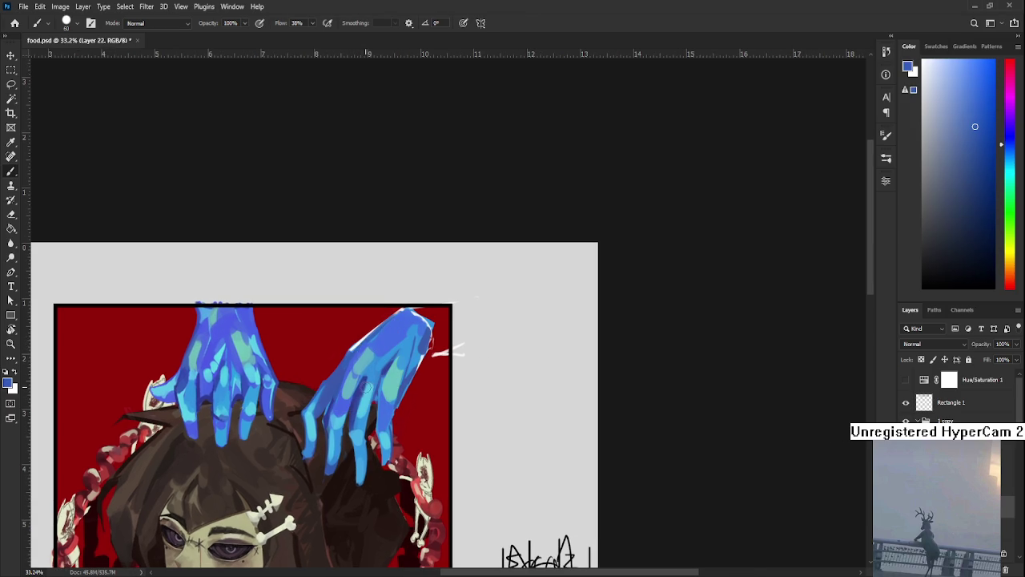
alt+click(353, 346)
drag(353, 346, 398, 316)
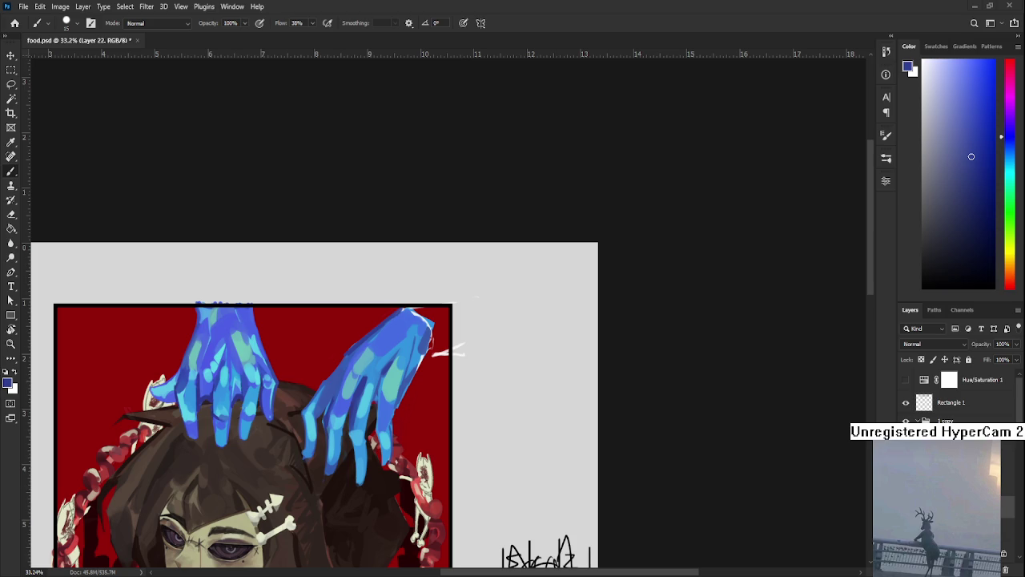
Sample light and deep blues from the hands with the brush enlarged to 45.
alt+click(394, 350)
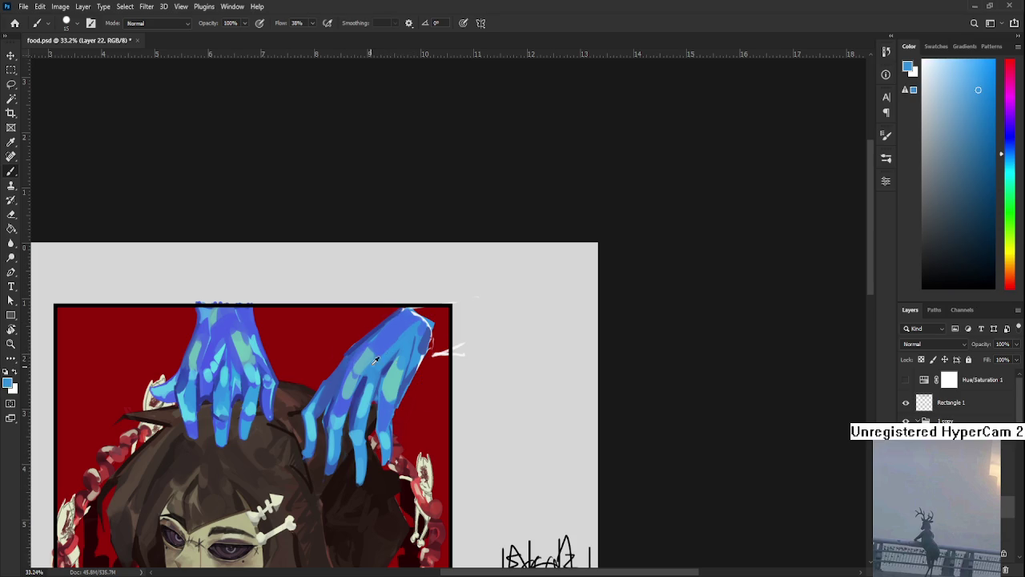
alt+click(403, 322)
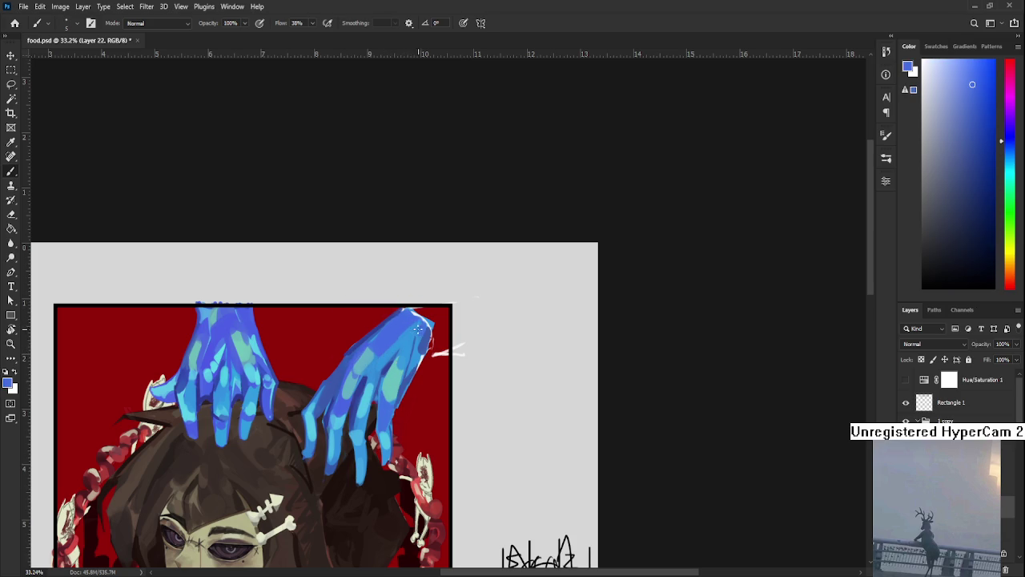
key(bracketright)
alt+click(416, 322)
drag(421, 320, 392, 334)
alt+click(390, 334)
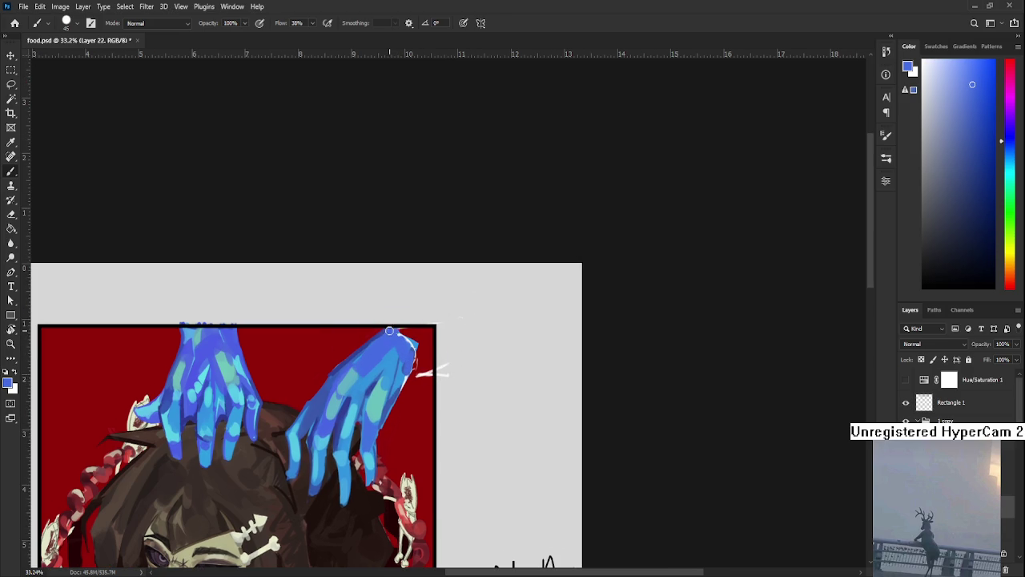
alt+click(402, 380)
drag(402, 379, 396, 391)
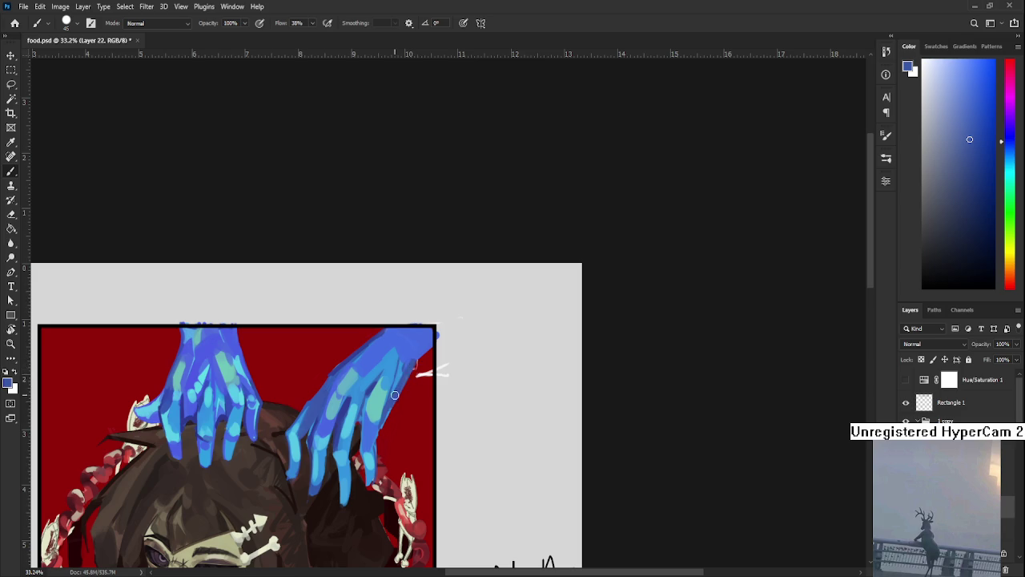
alt+click(420, 355)
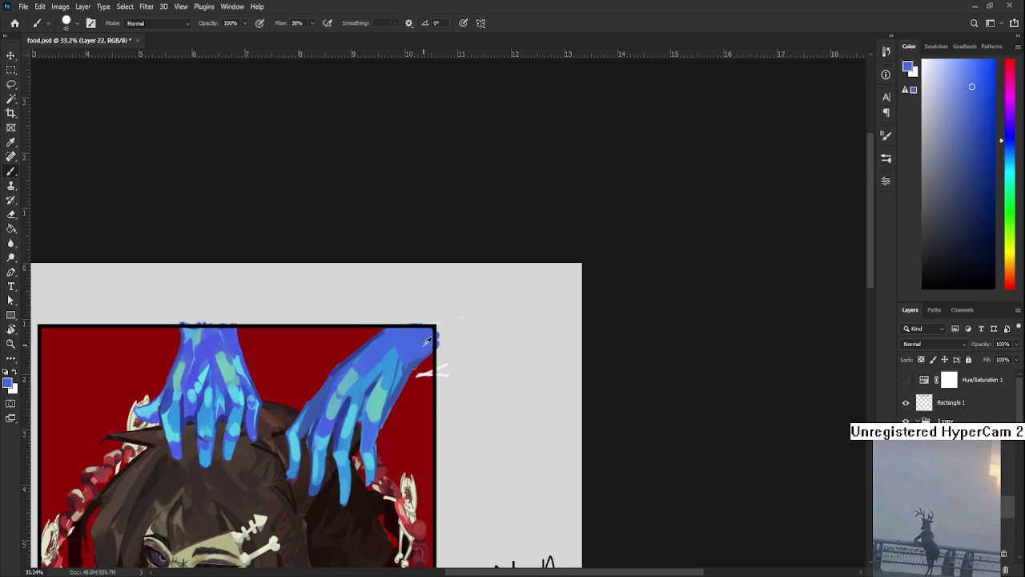
alt+click(393, 361)
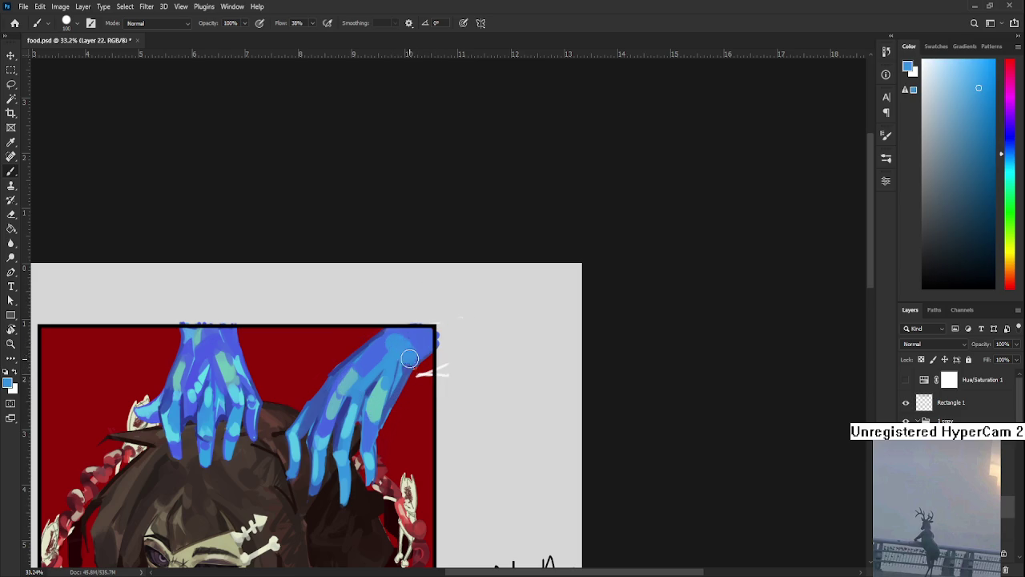
alt+click(403, 353)
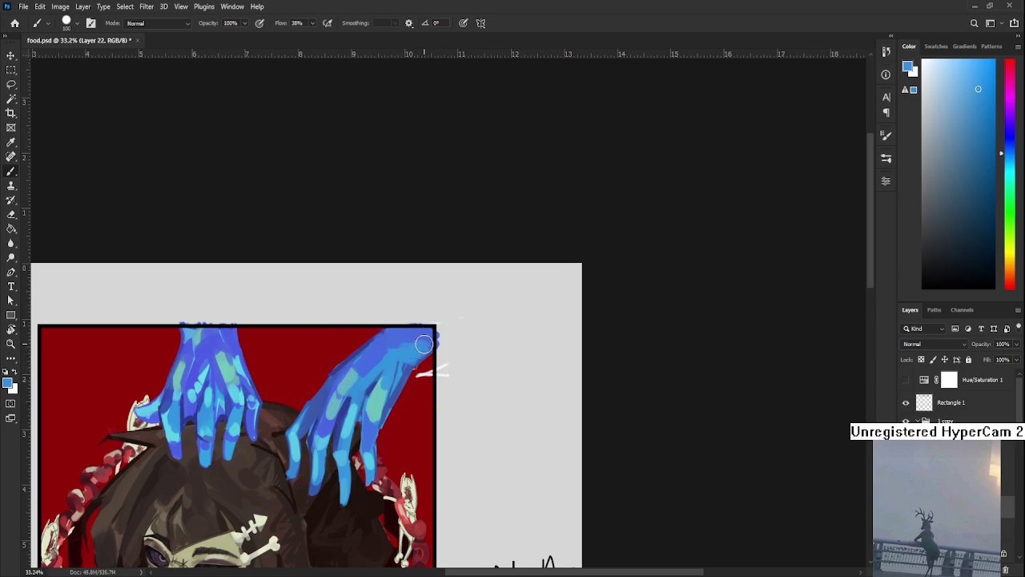
alt+click(197, 374)
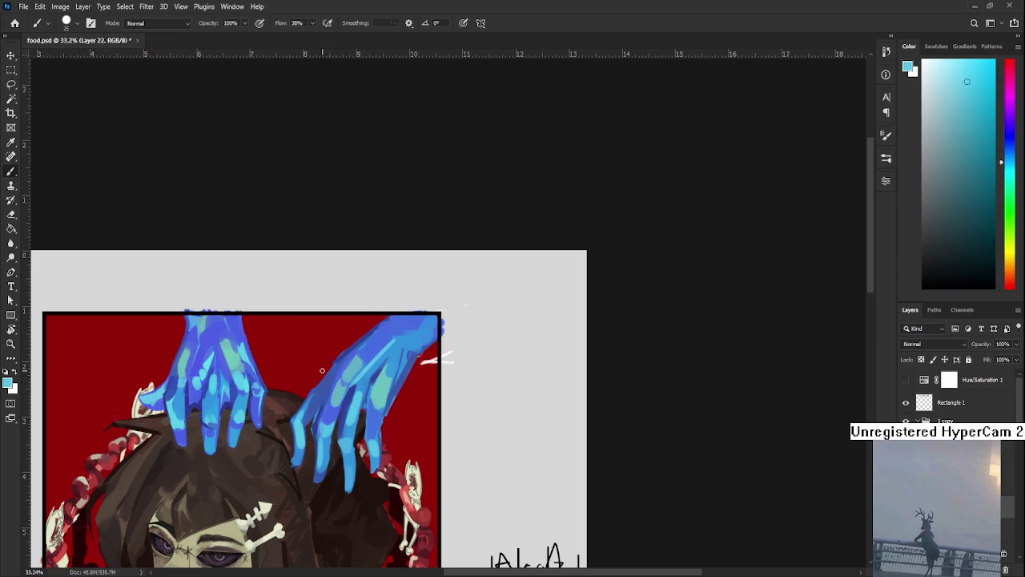
Paint a light-cyan highlight along the left hand, redoing the faint first stroke.
drag(338, 359, 317, 423)
key(ctrl+z)
drag(338, 359, 319, 415)
drag(378, 330, 369, 346)
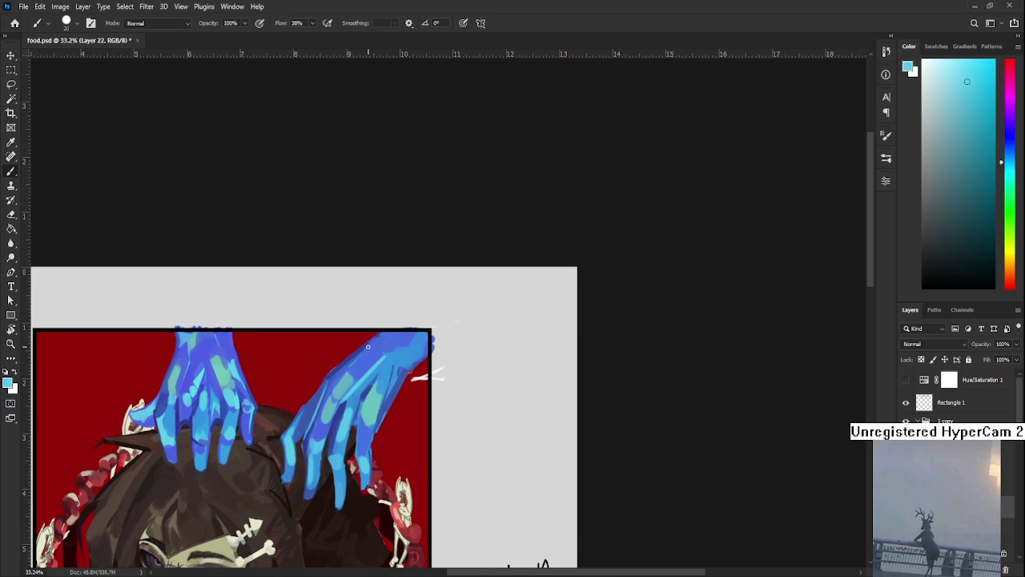
alt+click(378, 338)
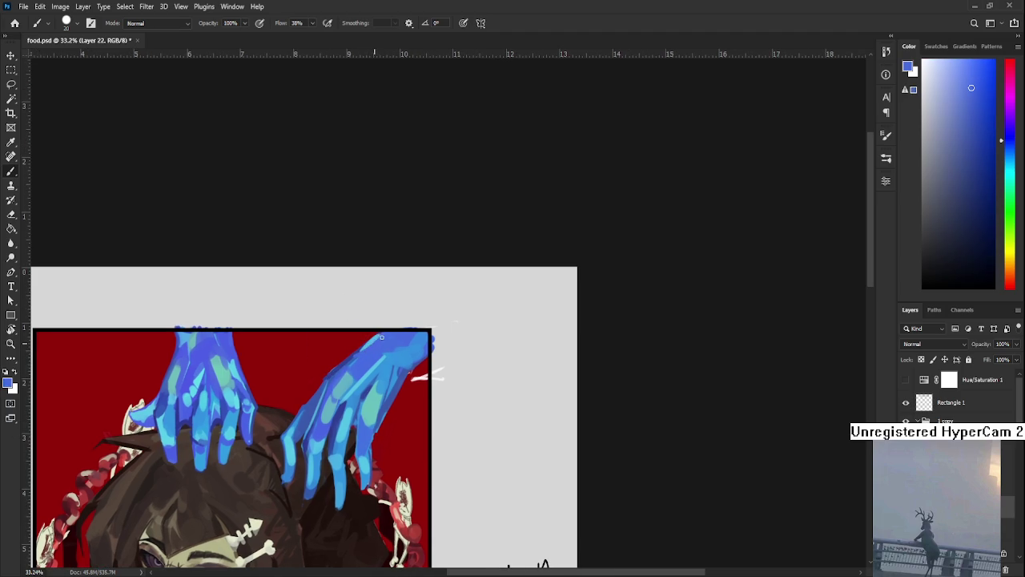
alt+click(368, 346)
Zoom in on the hands and head and switch to the Eraser (E).
mouse_move(325, 377)
mouse_down()
mouse_move(358, 336)
mouse_move(448, 332)
mouse_move(469, 312)
mouse_up()
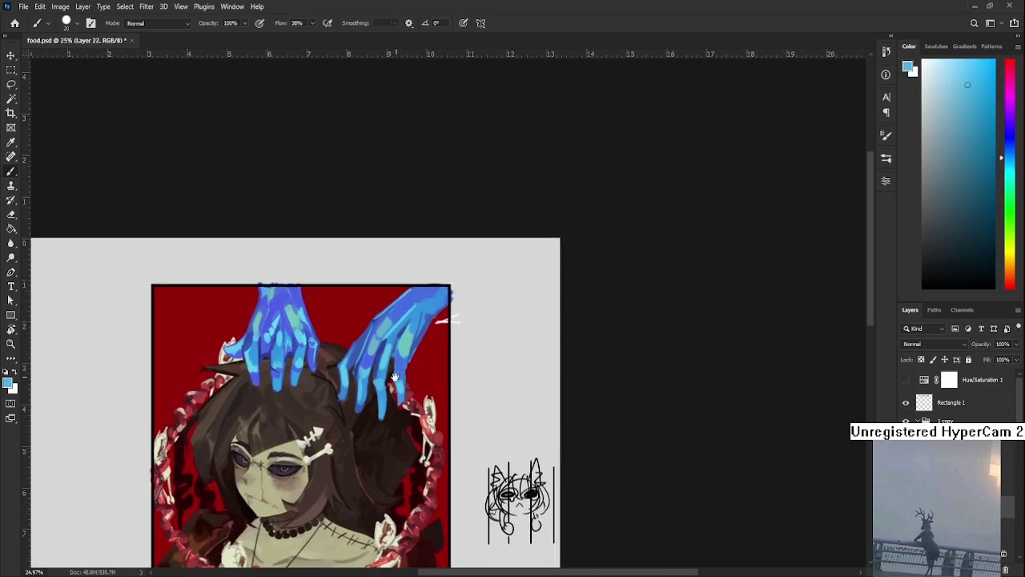
scroll(470, 312, down, 1)
drag(505, 165, 419, 380)
scroll(449, 320, up, 1)
scroll(448, 321, up, 1)
key(e)
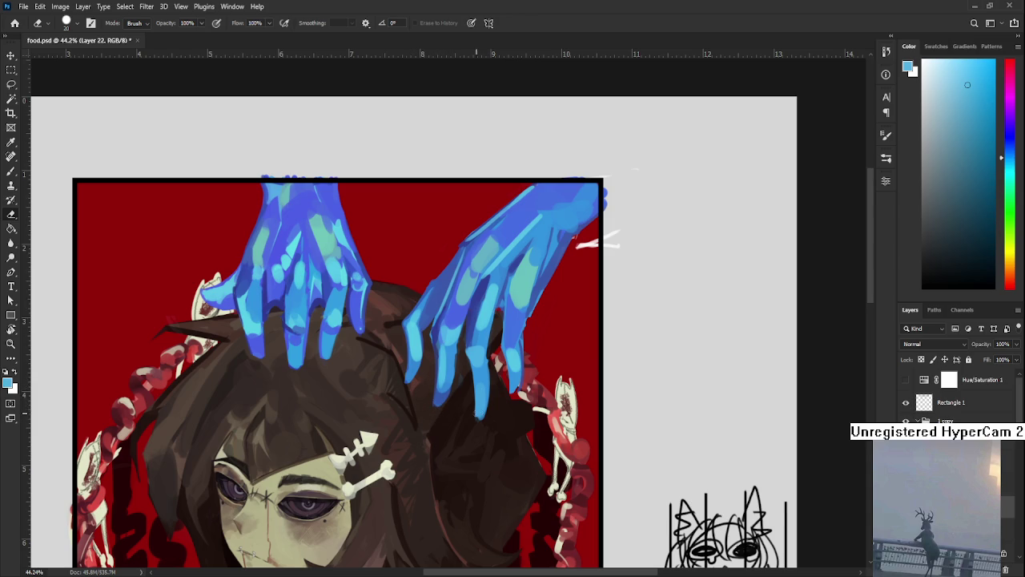
Erase the stray white stroke beside the top of the right blue hand.
key(b)
alt+click(521, 370)
key(e)
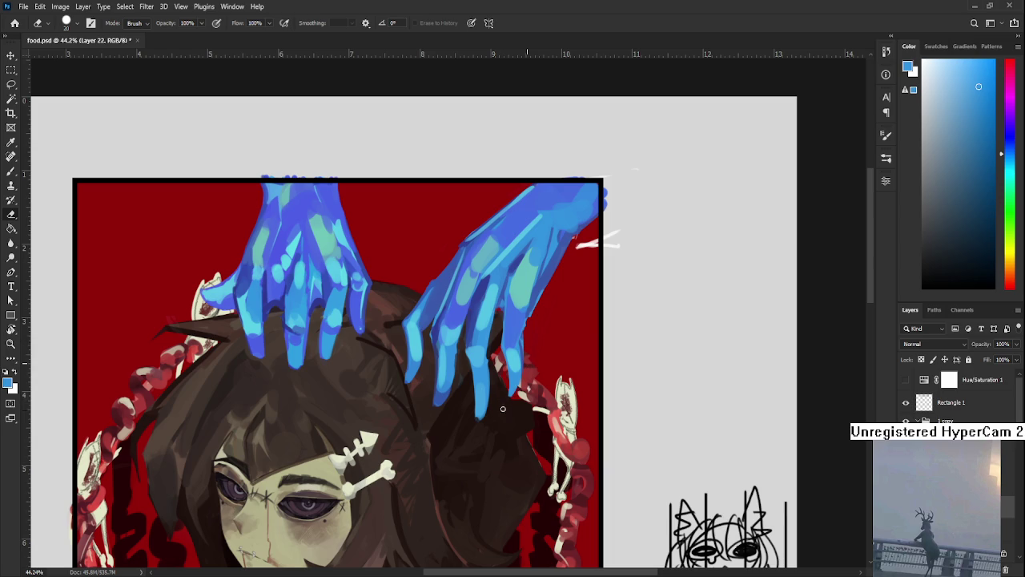
scroll(517, 392, up, 2)
scroll(488, 377, right, 1)
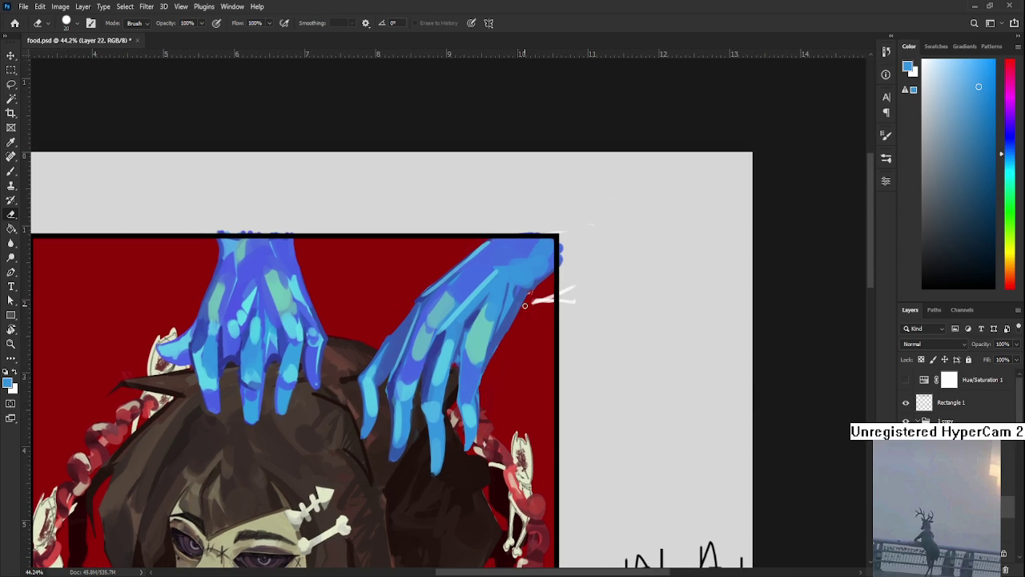
mouse_move(532, 290)
mouse_down()
mouse_move(536, 305)
mouse_move(598, 285)
mouse_up()
scroll(565, 417, down, 2)
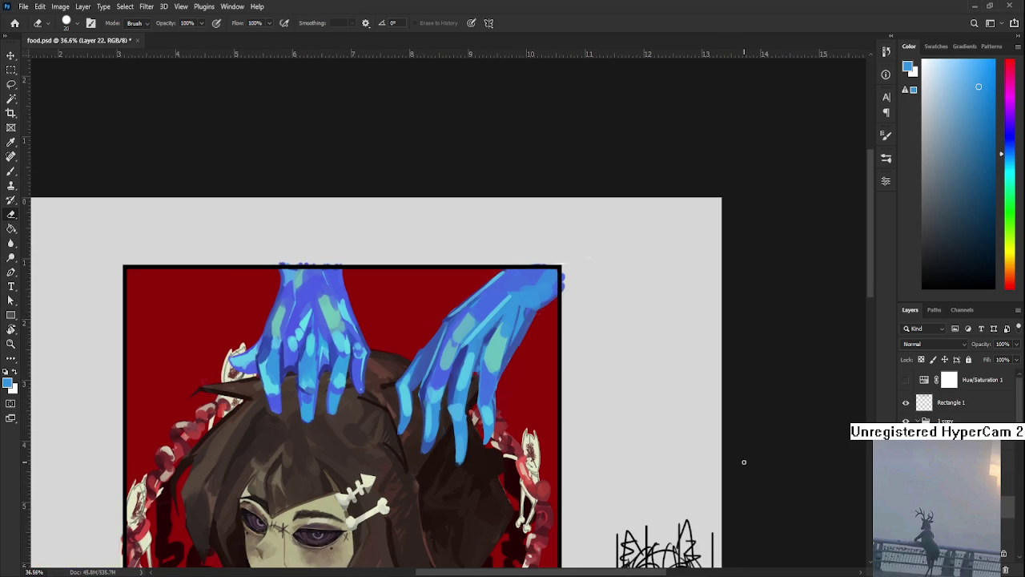
Sample the dark red background and draw the cat doodle's eyes beside the sketch.
scroll(649, 499, down, 1)
scroll(953, 396, down, 3)
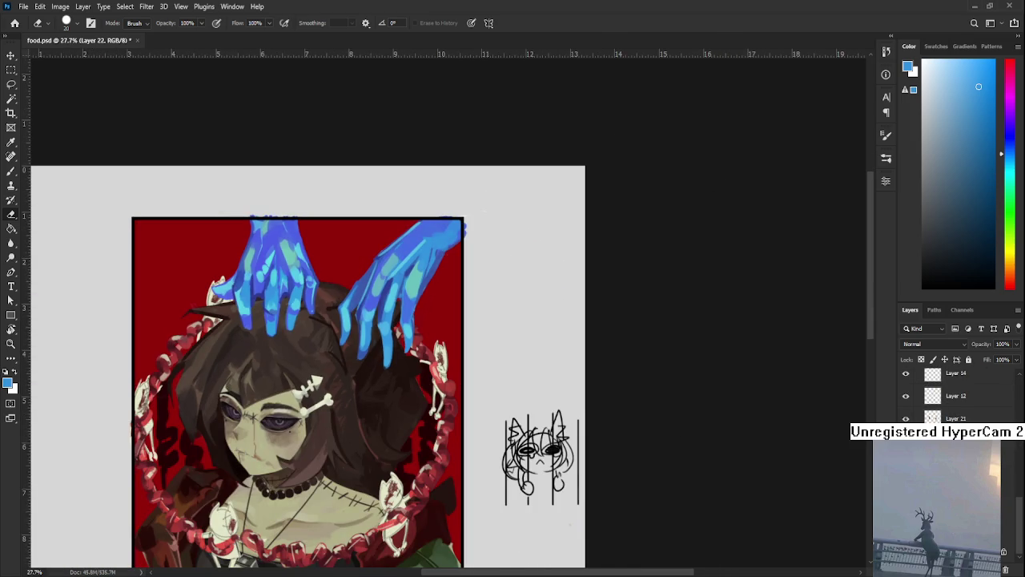
scroll(471, 358, up, 1)
key(b)
scroll(469, 317, up, 1)
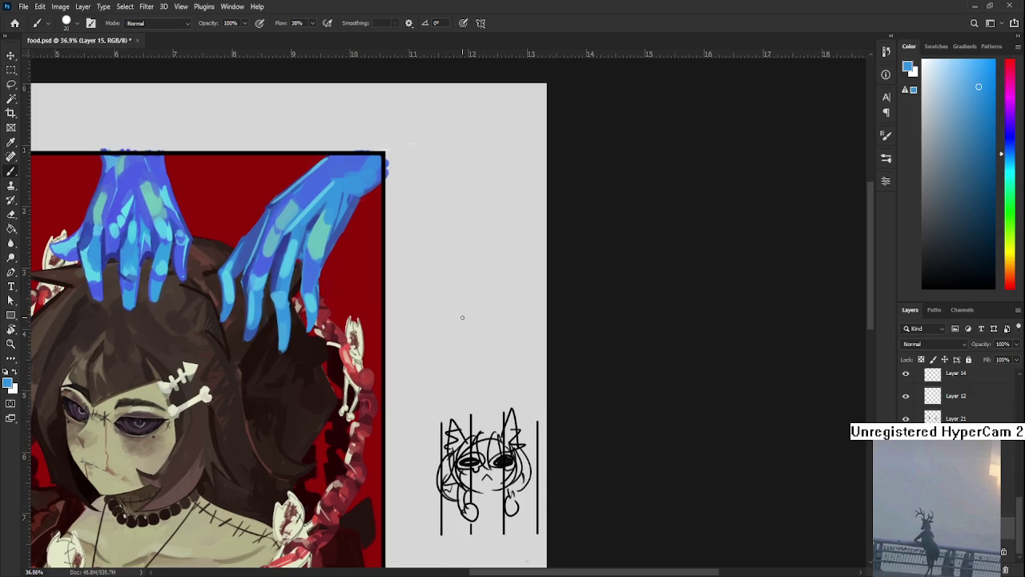
drag(495, 327, 491, 363)
key(ctrl+z)
alt+click(339, 426)
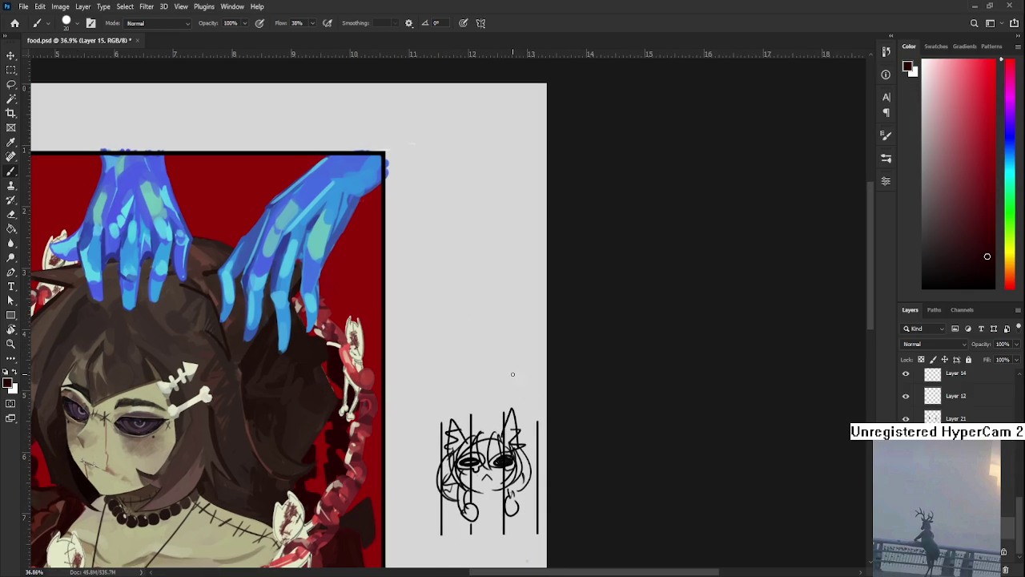
drag(482, 323, 458, 370)
key(ctrl+z)
drag(484, 330, 465, 374)
mouse_move(493, 338)
mouse_down()
mouse_move(502, 364)
mouse_move(437, 365)
mouse_move(496, 344)
mouse_up()
key(bracketright)
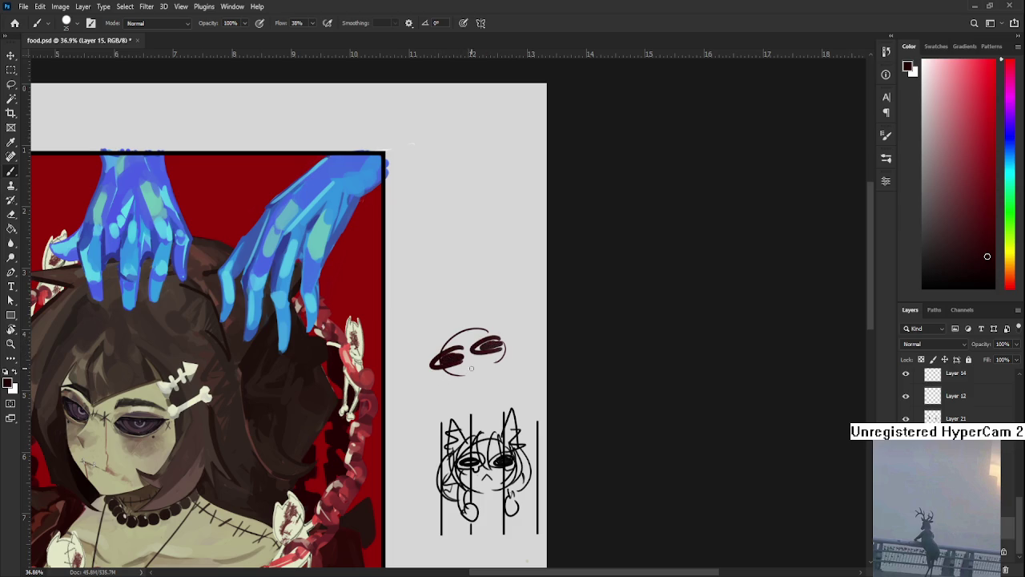
Add ears, inner details, a right outline and a curl to the cat head.
drag(442, 370, 485, 360)
drag(439, 331, 437, 312)
key(ctrl+z)
mouse_move(436, 349)
mouse_down()
mouse_move(460, 329)
mouse_move(497, 325)
mouse_move(470, 312)
mouse_up()
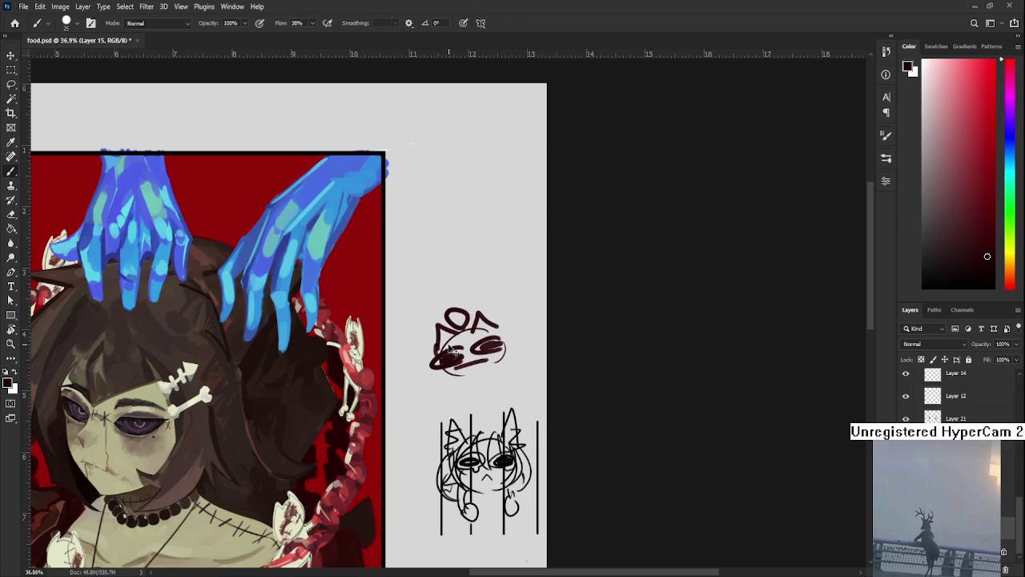
drag(454, 362, 441, 375)
mouse_move(460, 334)
mouse_down()
mouse_move(475, 345)
mouse_move(485, 328)
mouse_move(498, 361)
mouse_up()
scroll(499, 361, down, 1)
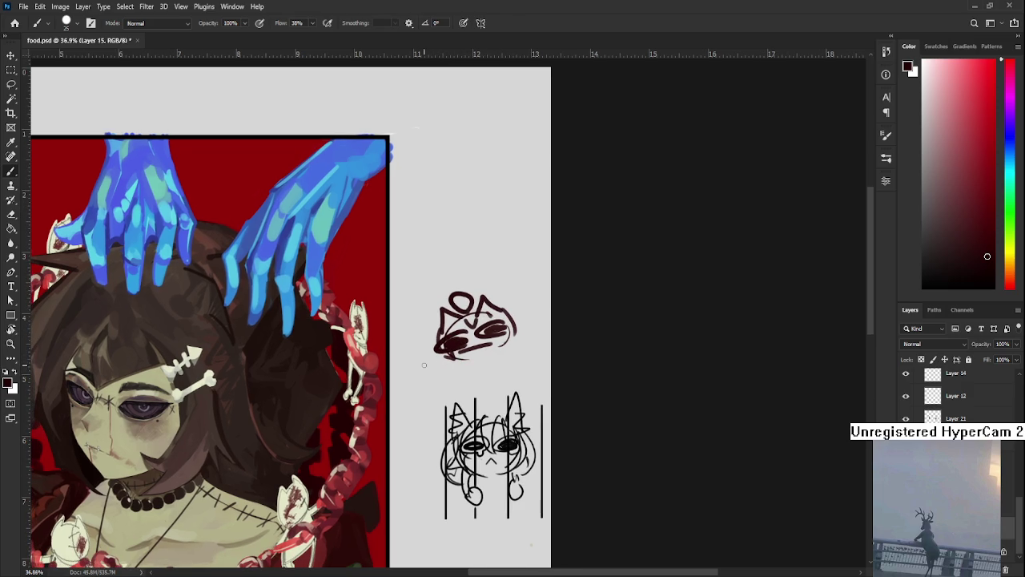
key(ctrl+z)
mouse_move(429, 357)
mouse_down()
mouse_move(437, 385)
mouse_move(463, 361)
mouse_up()
Reposition the right cloud shape with a lasso and free transform.
scroll(508, 365, down, 1)
mouse_move(519, 357)
mouse_down()
mouse_move(509, 350)
mouse_move(497, 362)
mouse_move(525, 356)
mouse_move(535, 342)
mouse_move(519, 335)
mouse_move(503, 341)
mouse_move(539, 353)
mouse_move(529, 371)
mouse_move(480, 365)
mouse_move(527, 338)
mouse_move(501, 312)
mouse_up()
key(ctrl+z)
key(l)
key(ctrl+t)
key(Return)
Lasso the top doodle, scale it to about 68% and tilt it 16°.
mouse_move(399, 304)
mouse_down()
mouse_move(543, 361)
mouse_move(399, 308)
mouse_up()
key(ctrl+t)
mouse_move(560, 222)
mouse_down()
mouse_move(512, 253)
mouse_move(526, 276)
mouse_up()
mouse_move(448, 320)
mouse_down()
mouse_move(477, 307)
mouse_move(519, 344)
mouse_up()
key(Return)
key(ctrl+d)
Add an ear outline, write 67 with a size-15 brush, and draw cloud lines and curls.
key(b)
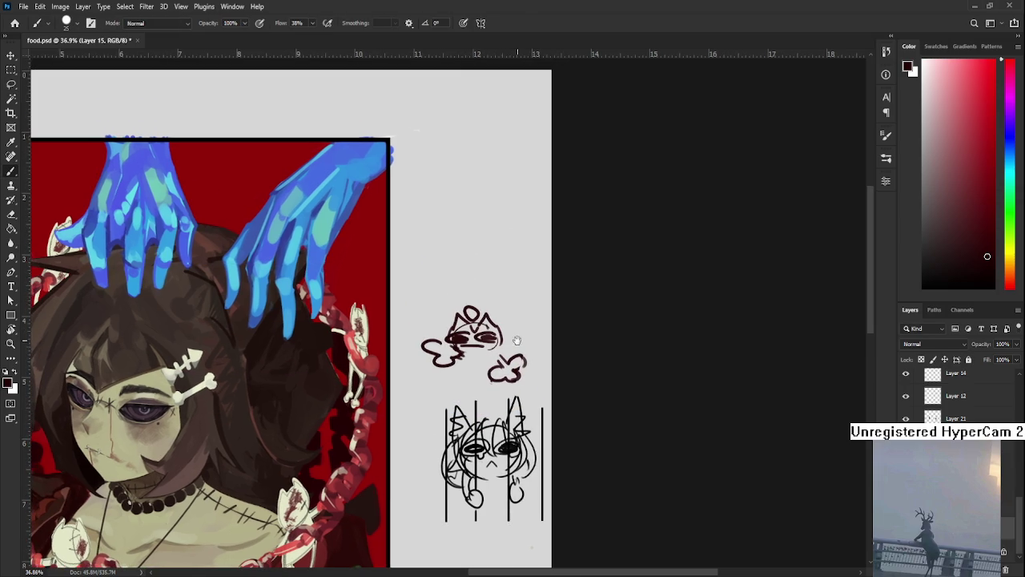
key(e)
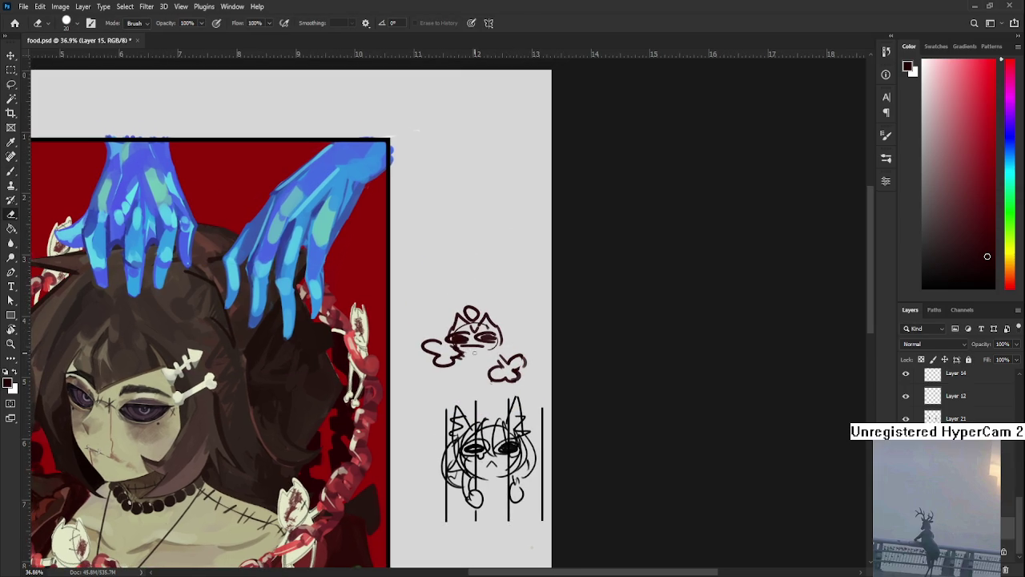
key(b)
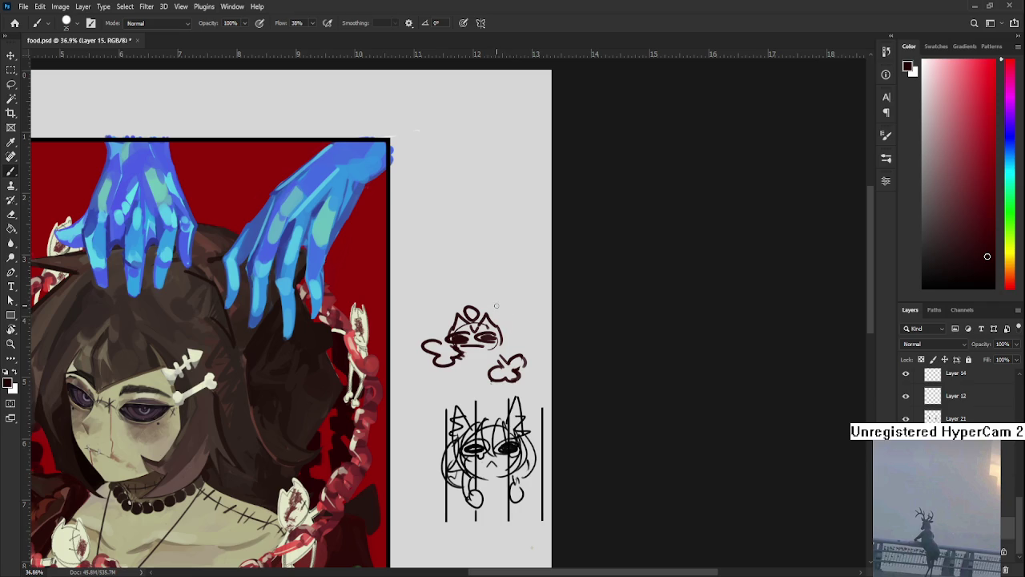
mouse_move(453, 311)
mouse_down()
mouse_move(450, 333)
mouse_move(437, 336)
mouse_move(509, 340)
mouse_move(484, 315)
mouse_up()
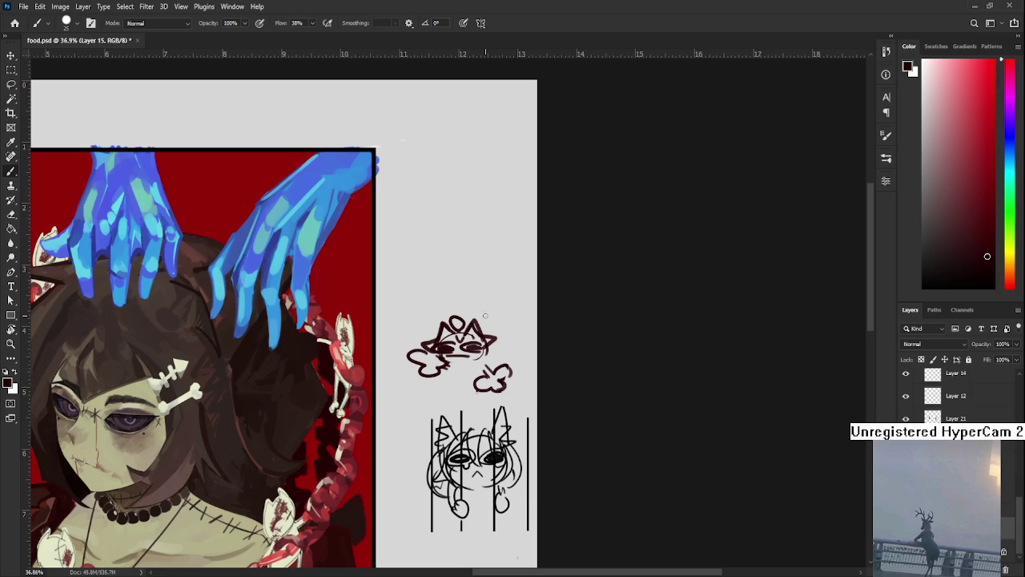
key(bracketleft)
key(bracketleft)
mouse_move(486, 305)
mouse_down()
mouse_move(489, 321)
mouse_move(533, 345)
mouse_move(559, 393)
mouse_up()
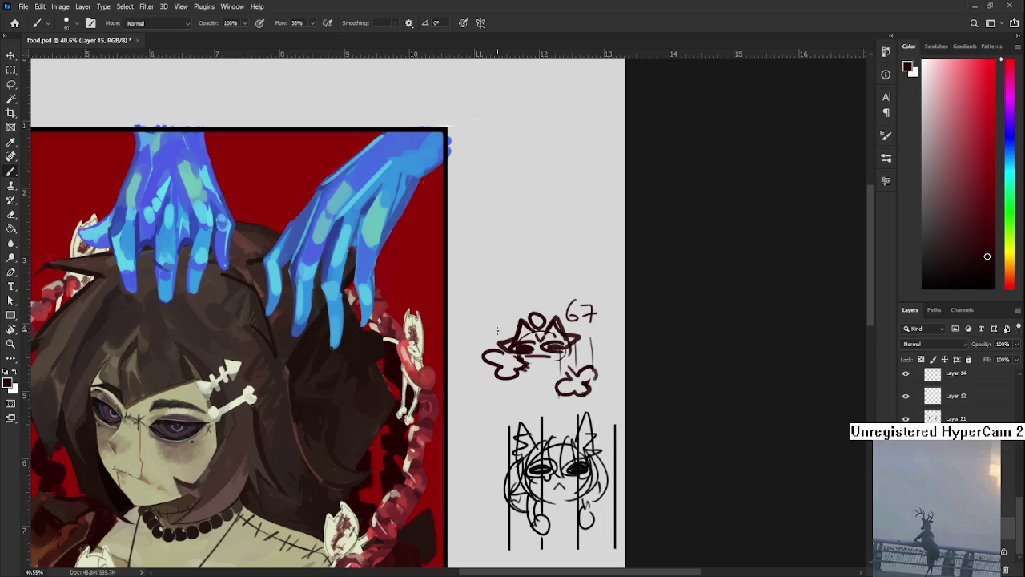
drag(489, 368, 489, 398)
scroll(512, 393, down, 1)
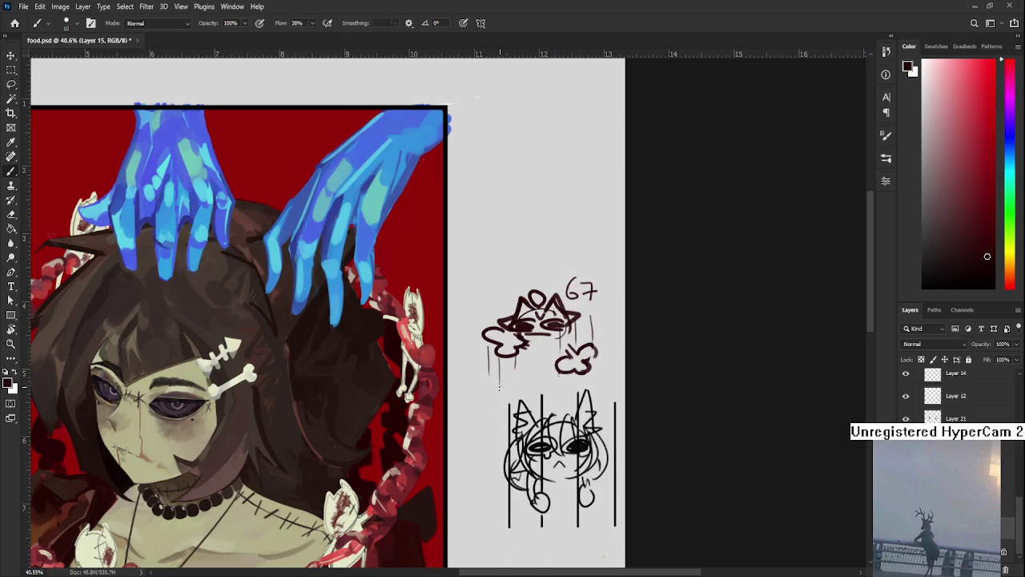
mouse_move(482, 385)
mouse_down()
mouse_move(499, 391)
mouse_move(527, 370)
mouse_up()
mouse_move(571, 326)
mouse_down()
mouse_move(529, 340)
mouse_move(524, 375)
mouse_up()
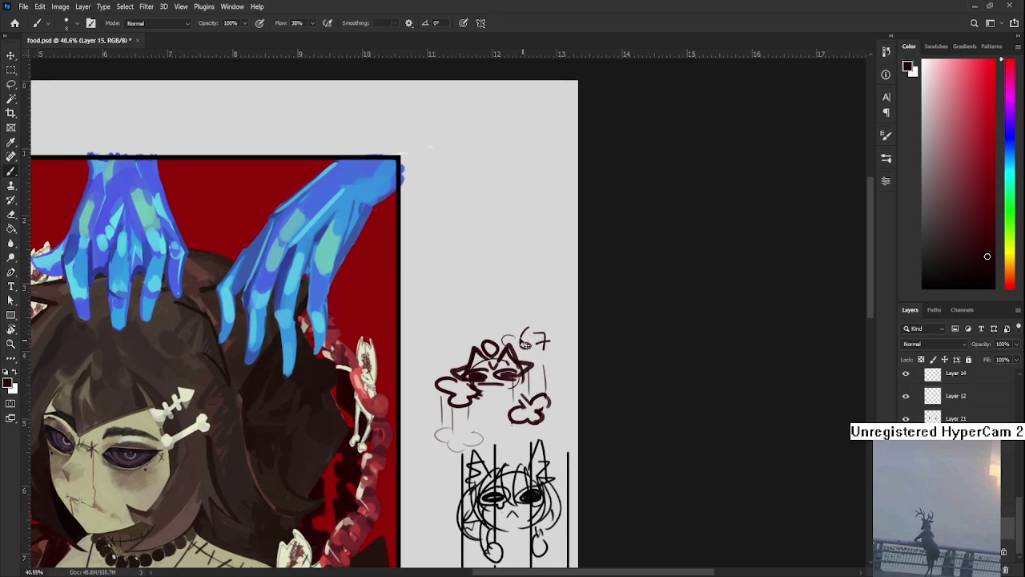
drag(500, 335, 522, 327)
Make Layer 22 the working layer again.
drag(550, 366, 562, 348)
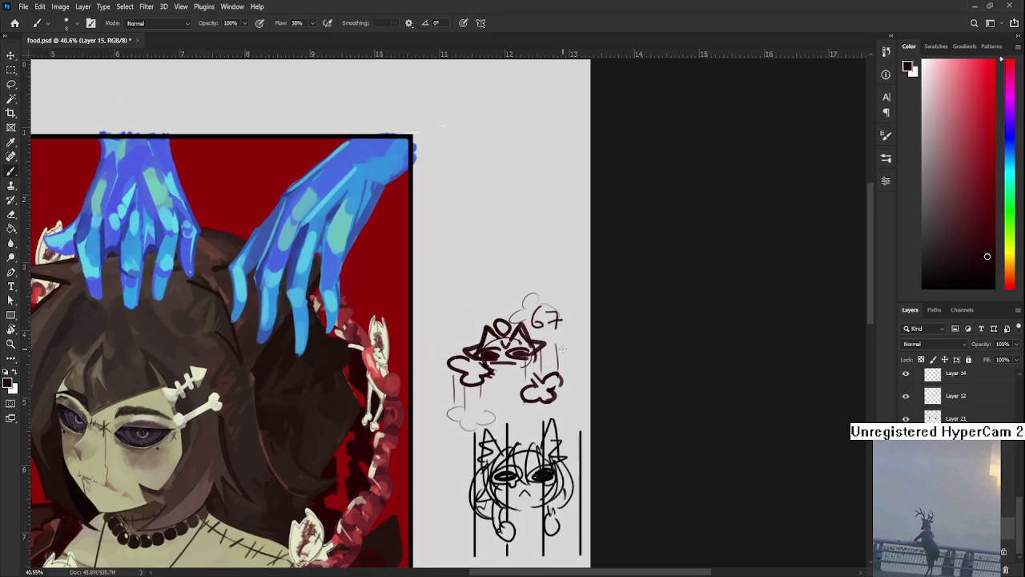
scroll(563, 347, down, 3)
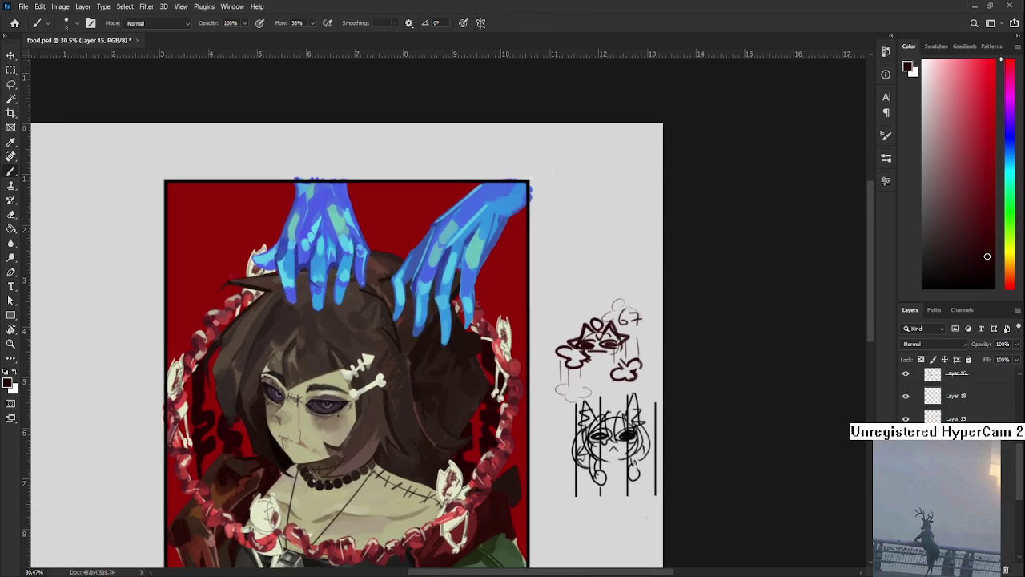
scroll(957, 396, up, 3)
scroll(957, 395, up, 2)
scroll(958, 396, up, 2)
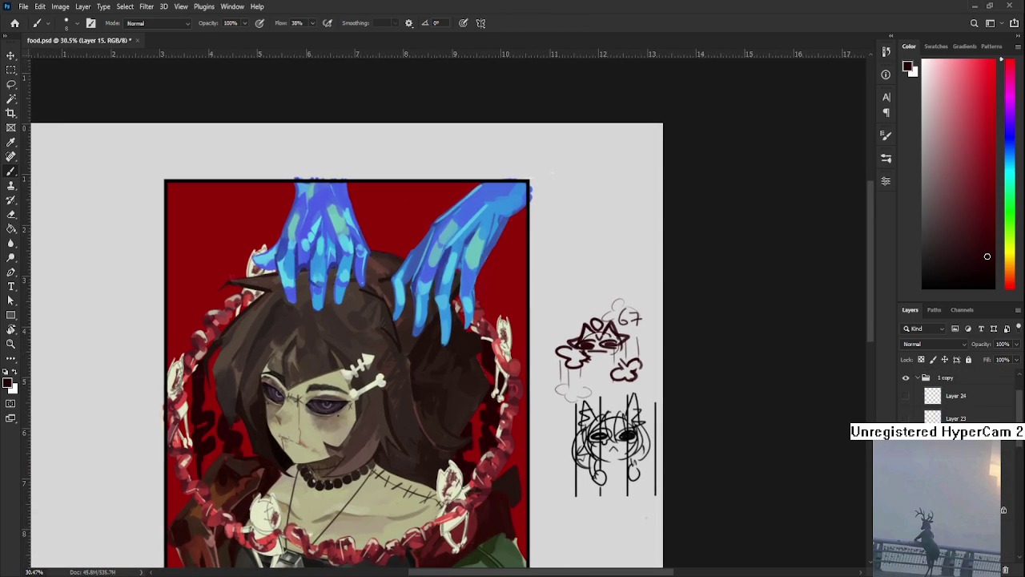
drag(361, 361, 394, 397)
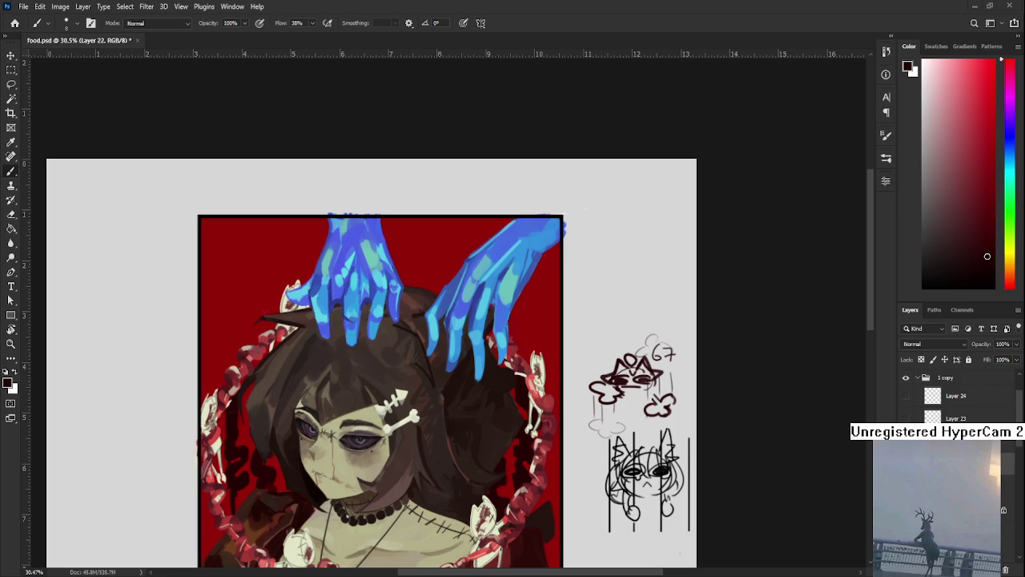
scroll(372, 214, up, 3)
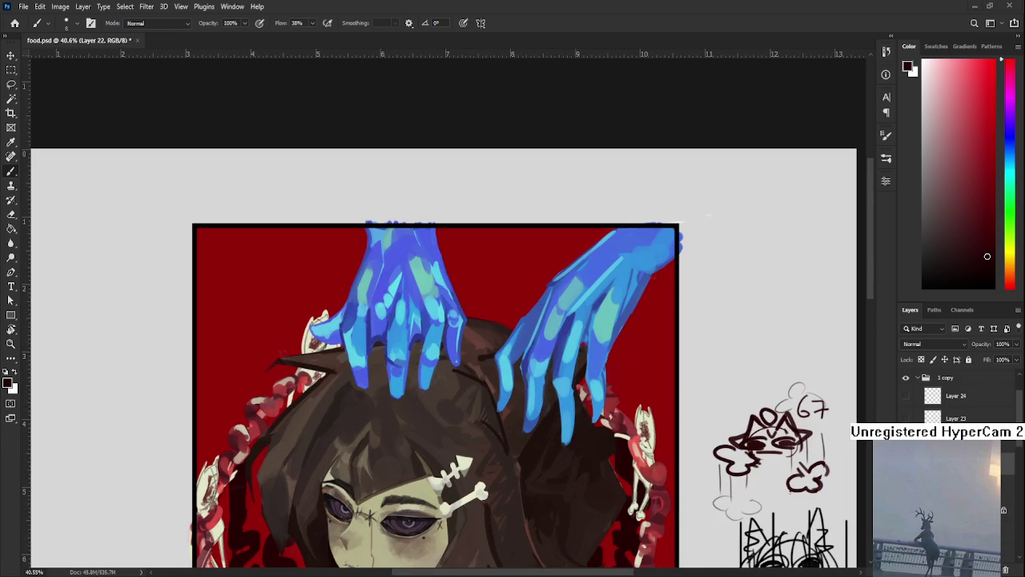
scroll(400, 348, down, 1)
scroll(400, 348, down, 1)
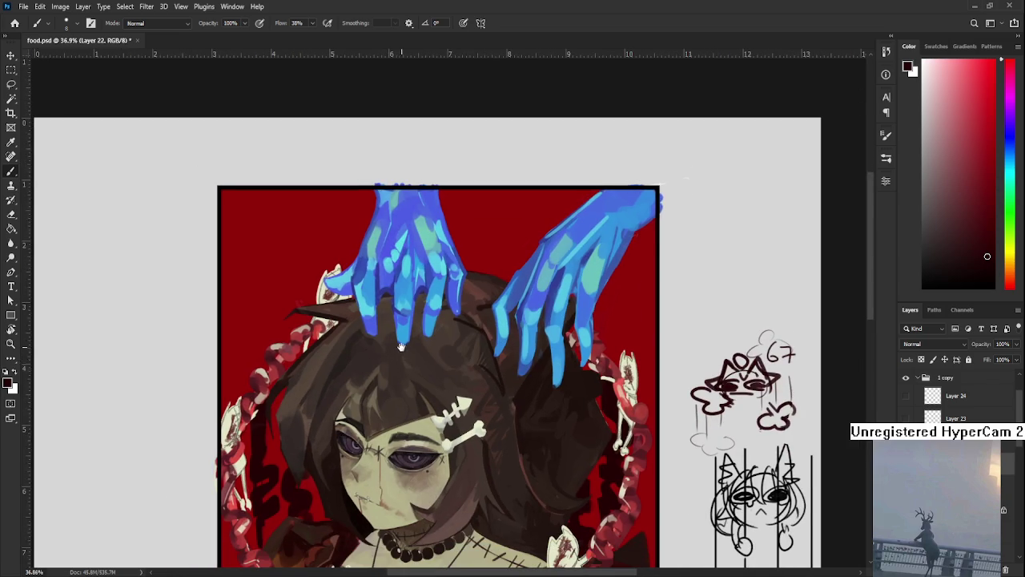
Add a new layer and lasso around the sketched fourth hand at top-left.
drag(400, 348, 395, 374)
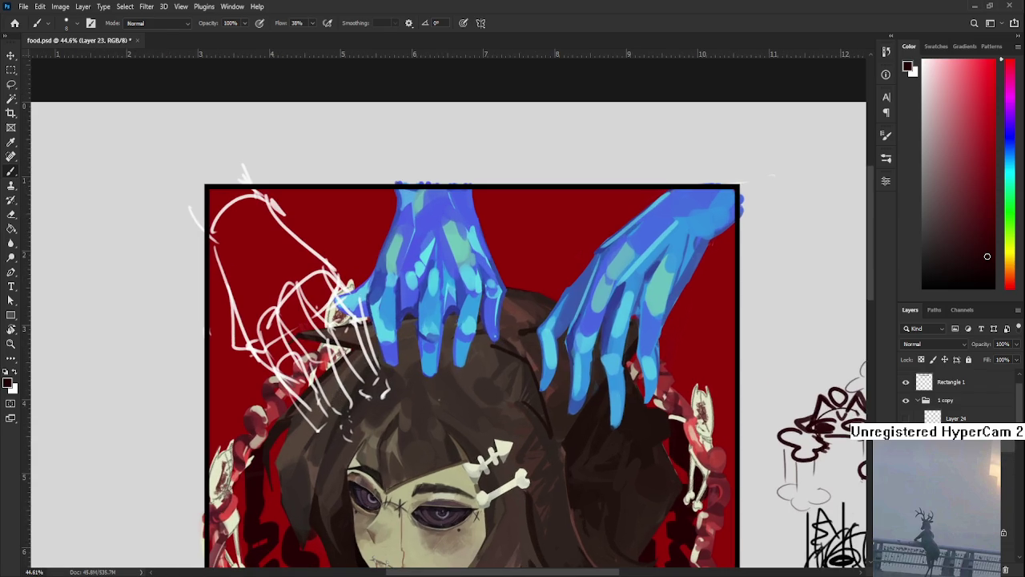
key(ctrl+shift+alt+n)
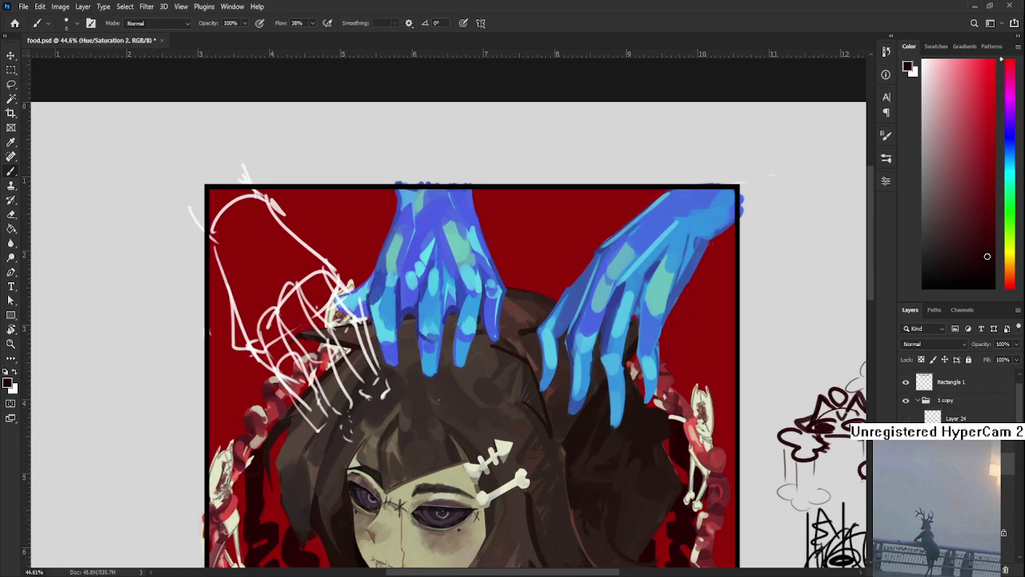
drag(440, 366, 401, 402)
key(l)
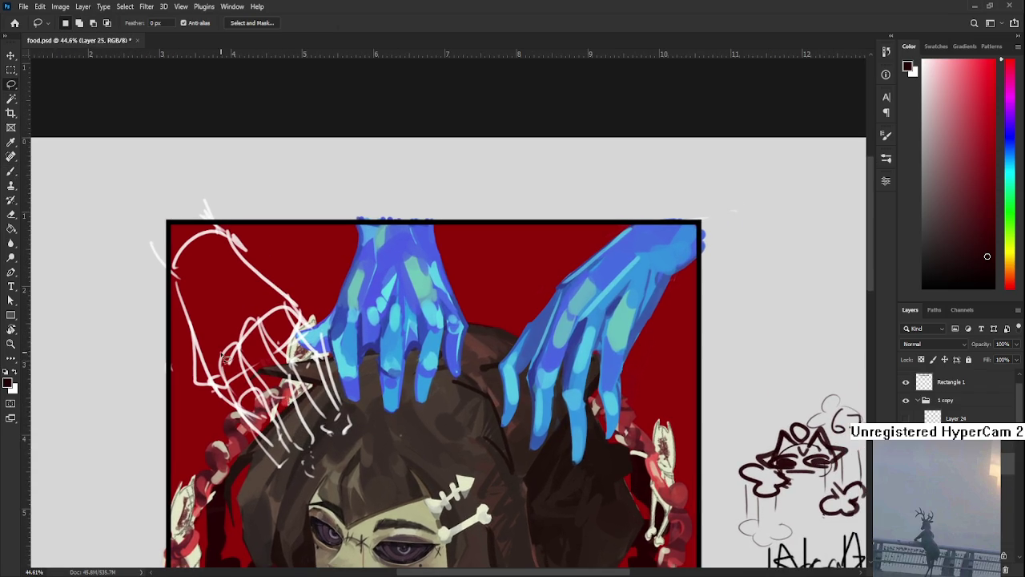
mouse_move(176, 303)
mouse_down()
mouse_move(324, 314)
mouse_move(340, 424)
mouse_move(333, 481)
mouse_move(300, 472)
mouse_move(253, 417)
mouse_move(207, 388)
mouse_move(181, 277)
mouse_up()
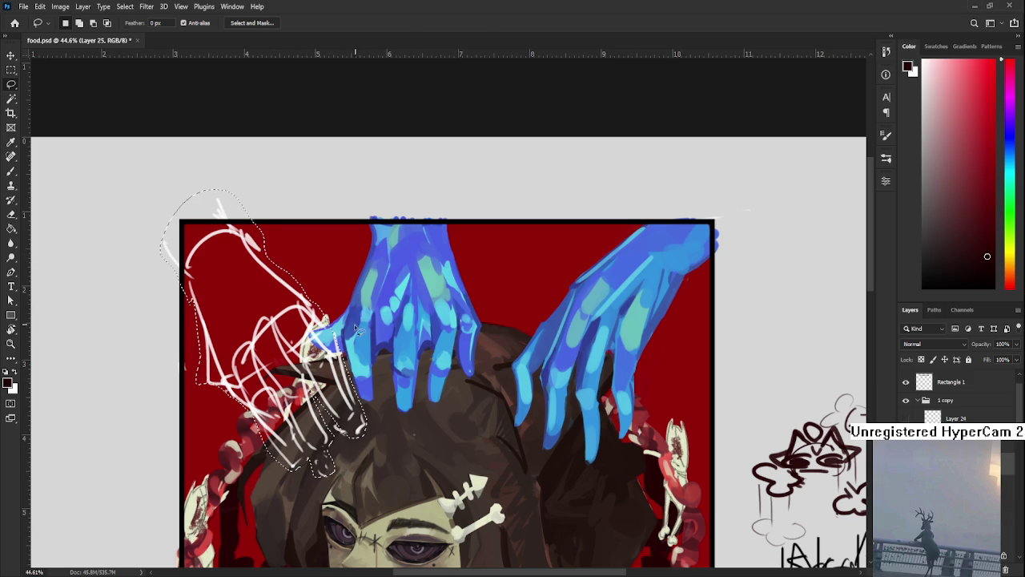
Fill the selected fourth hand with a darker blue sampled from the right hand, then deselect.
key(b)
alt+click(358, 345)
key(alt+BackSpace)
key(ctrl+z)
alt+click(560, 358)
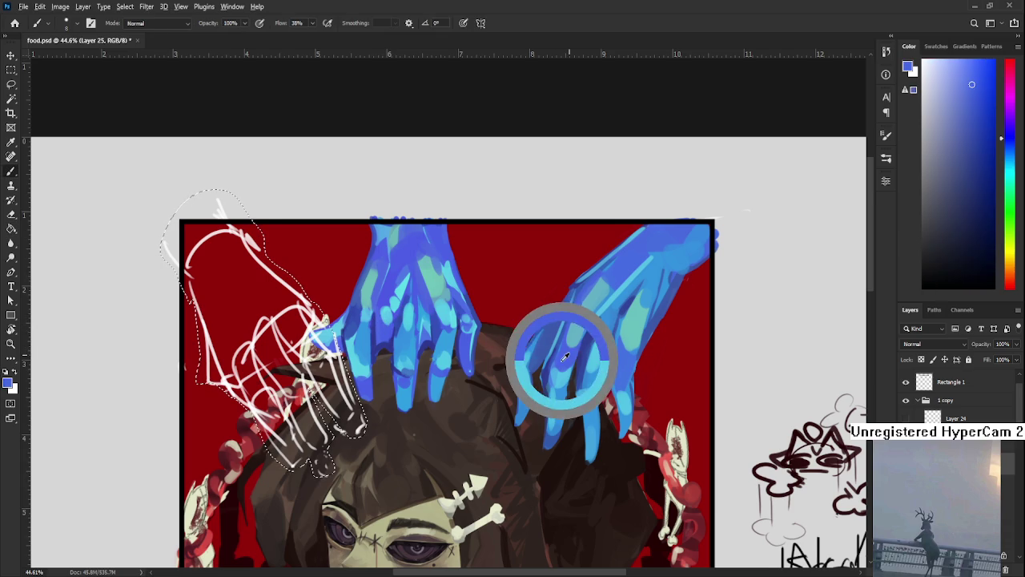
key(g)
click(317, 382)
key(ctrl+d)
key(l)
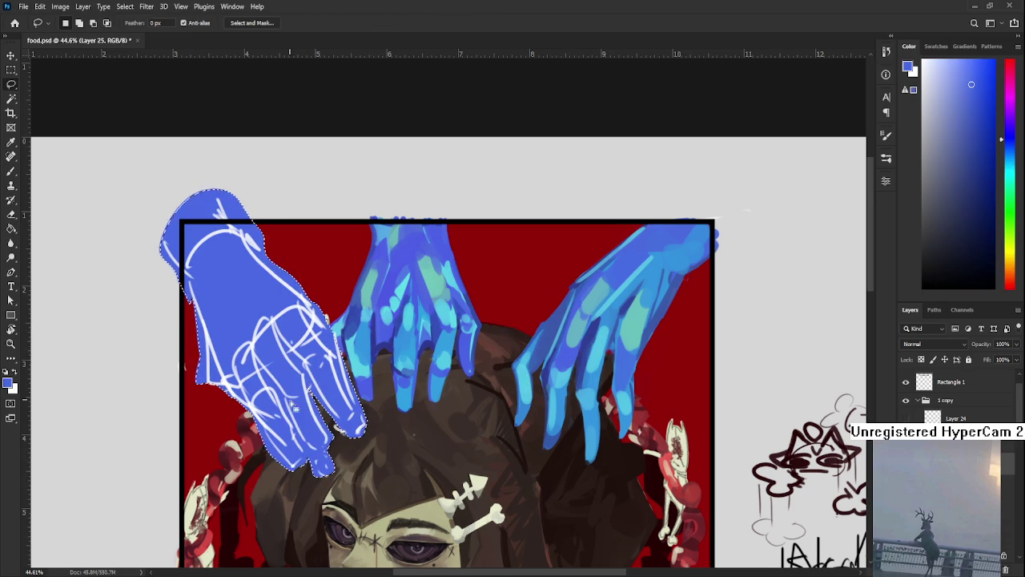
key(e)
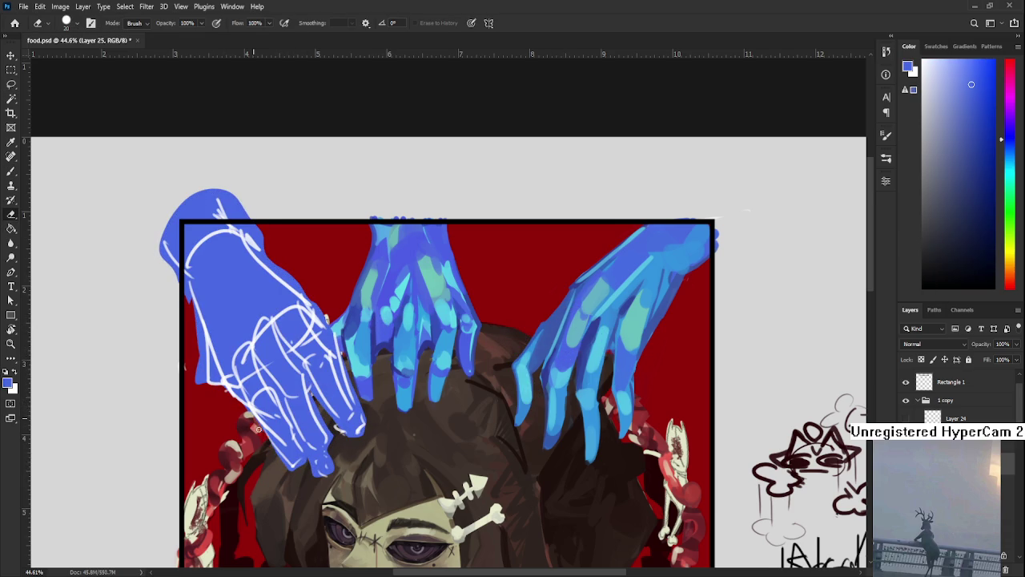
Erase excess blue at the lower fingertips and between the fingers of the new hand.
mouse_move(273, 455)
mouse_down()
mouse_move(305, 466)
mouse_move(295, 433)
mouse_move(322, 456)
mouse_move(314, 480)
mouse_move(345, 449)
mouse_move(316, 414)
mouse_move(308, 375)
mouse_move(330, 416)
mouse_move(318, 404)
mouse_up()
drag(297, 362, 299, 365)
mouse_move(357, 430)
mouse_down()
mouse_move(338, 417)
mouse_move(359, 412)
mouse_move(357, 420)
mouse_up()
drag(349, 372, 328, 411)
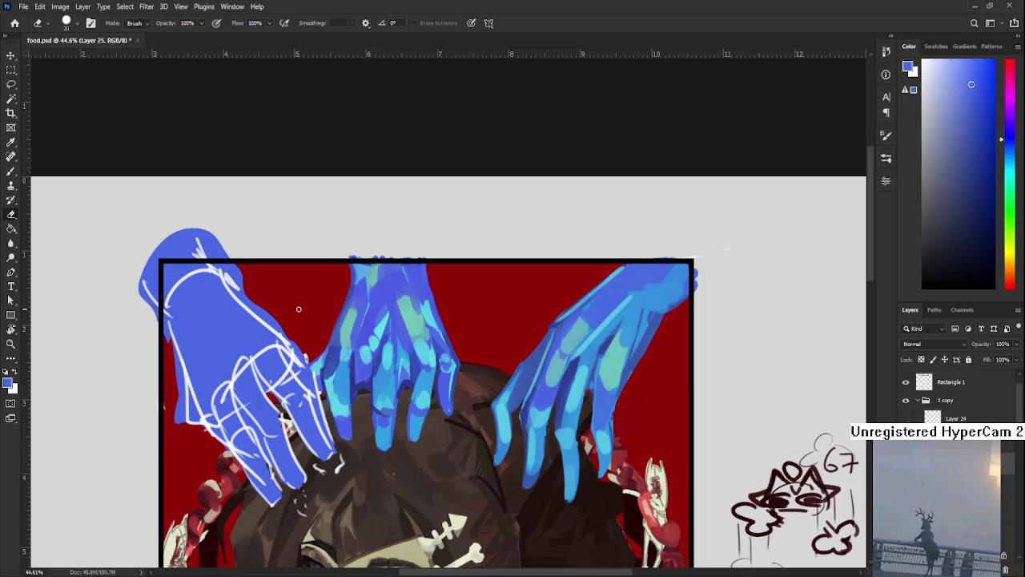
drag(293, 358, 320, 352)
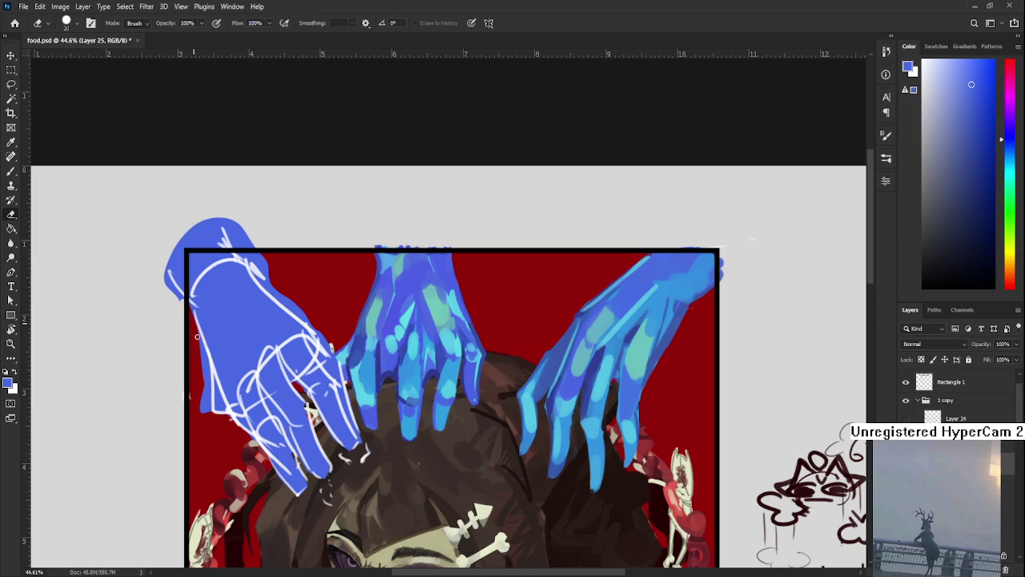
Trim stray blue along the hand's left, top and upper-right edges.
mouse_move(208, 374)
mouse_down()
mouse_move(209, 423)
mouse_move(195, 427)
mouse_up()
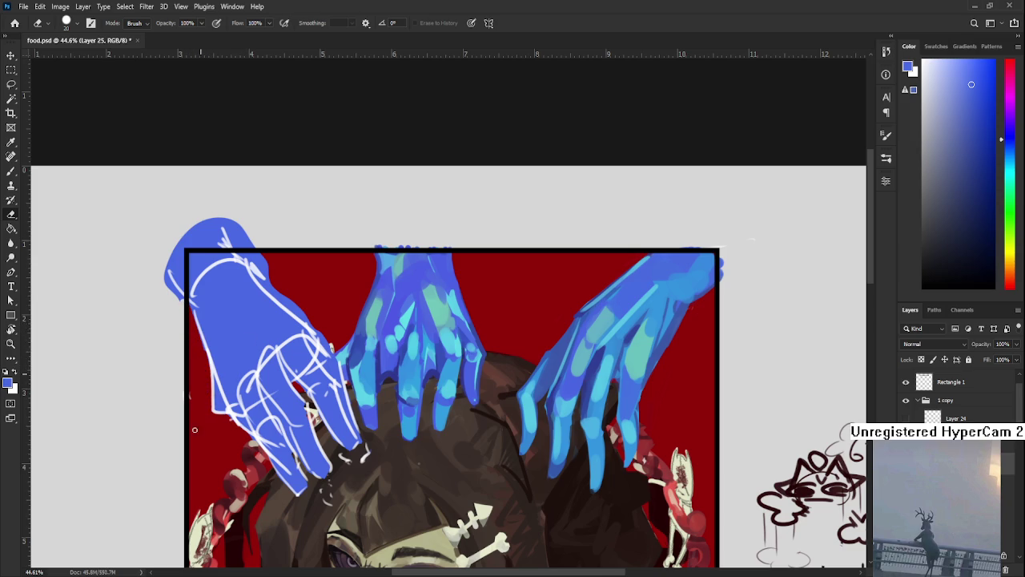
scroll(192, 407, up, 2)
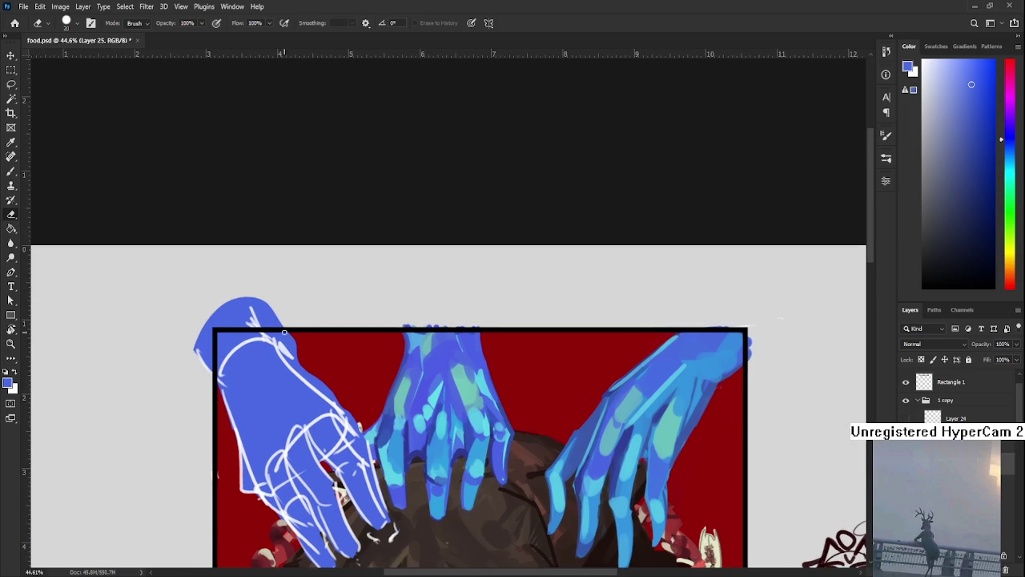
mouse_move(260, 309)
mouse_down()
mouse_move(281, 339)
mouse_move(276, 314)
mouse_move(294, 351)
mouse_move(258, 301)
mouse_up()
mouse_move(273, 336)
mouse_down()
mouse_move(356, 427)
mouse_move(308, 375)
mouse_up()
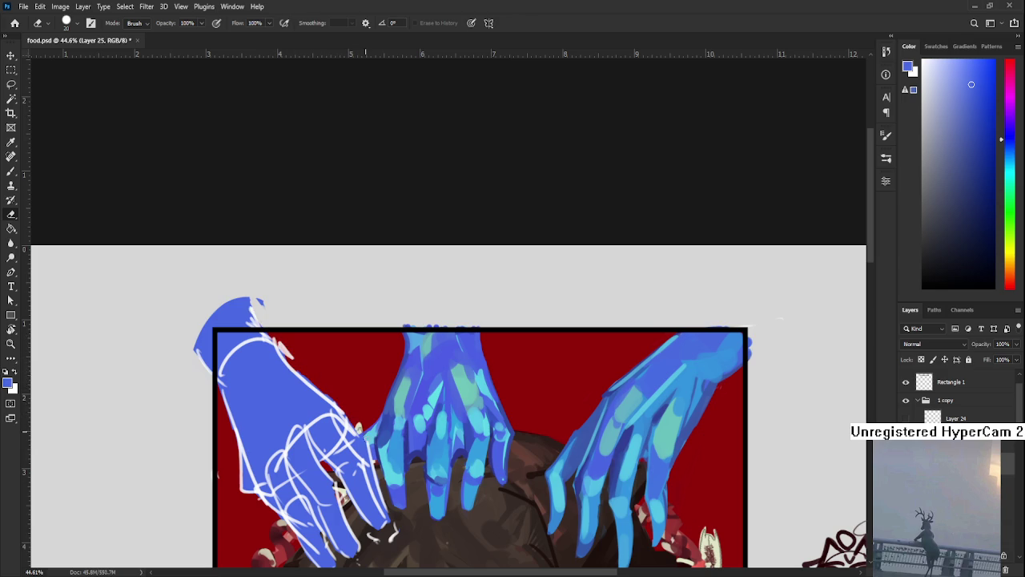
scroll(373, 446, down, 1)
scroll(392, 481, down, 2)
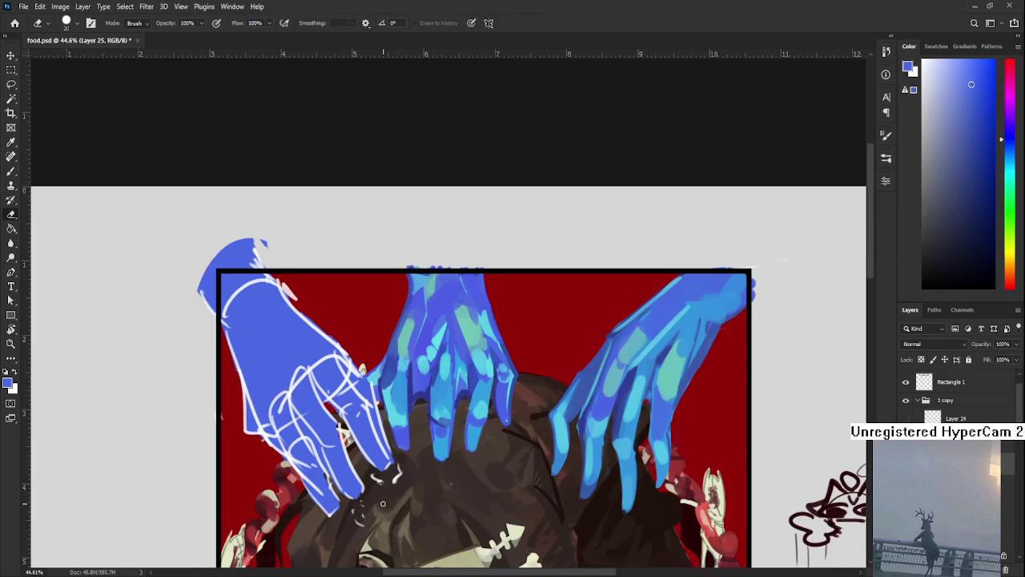
scroll(383, 503, down, 1)
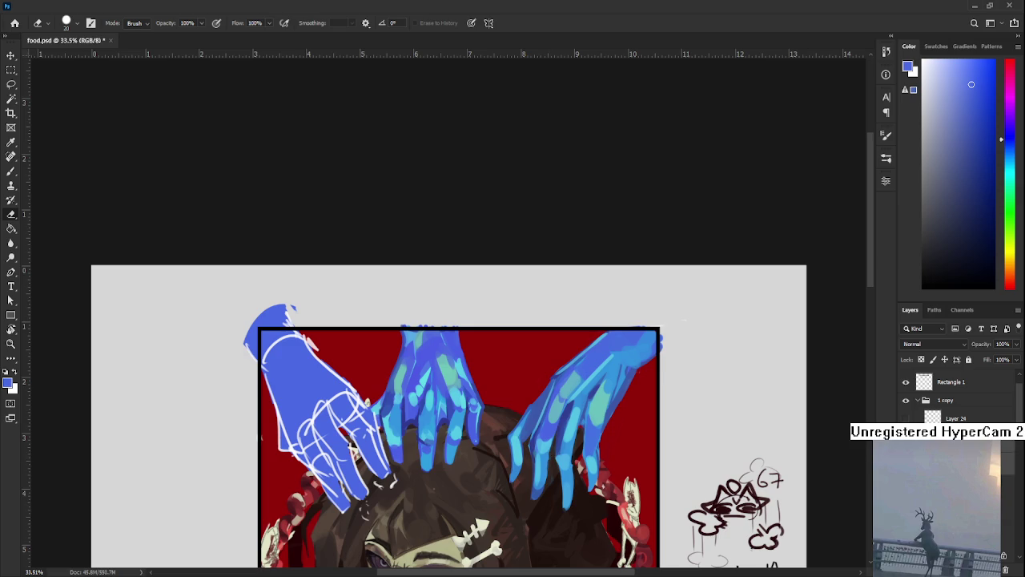
scroll(409, 498, up, 1)
scroll(436, 410, up, 1)
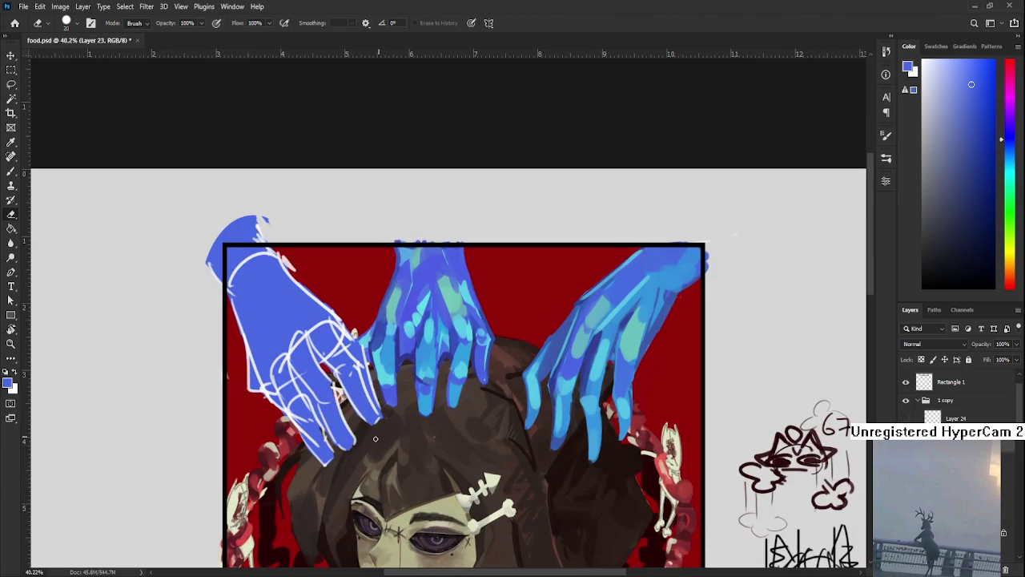
key(ctrl+t)
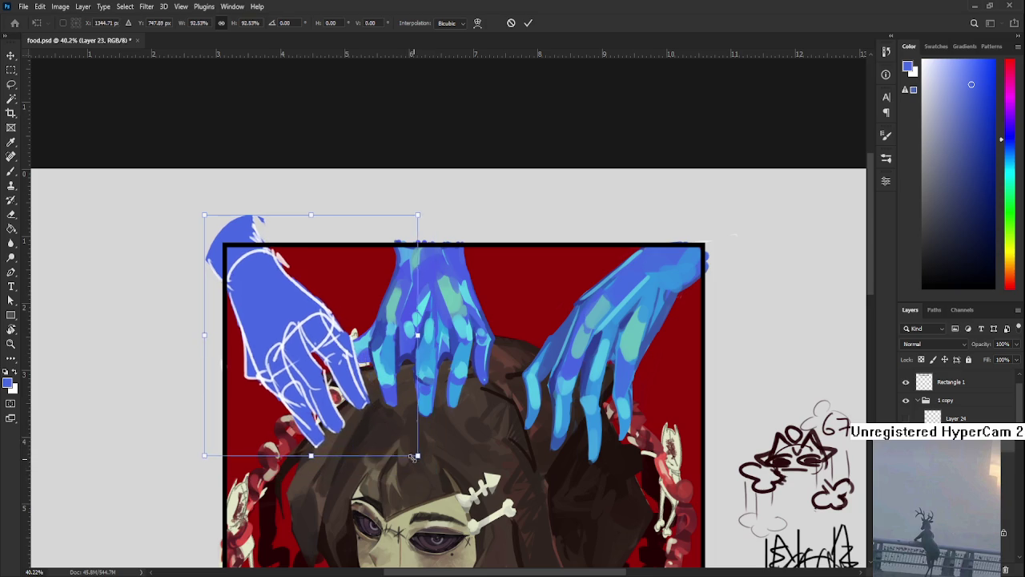
Scale the flat blue hand down to about 92.5% and commit the transform.
drag(431, 473, 390, 444)
key(Return)
key(e)
scroll(393, 436, down, 3)
scroll(389, 417, up, 1)
scroll(385, 401, up, 1)
scroll(382, 396, up, 2)
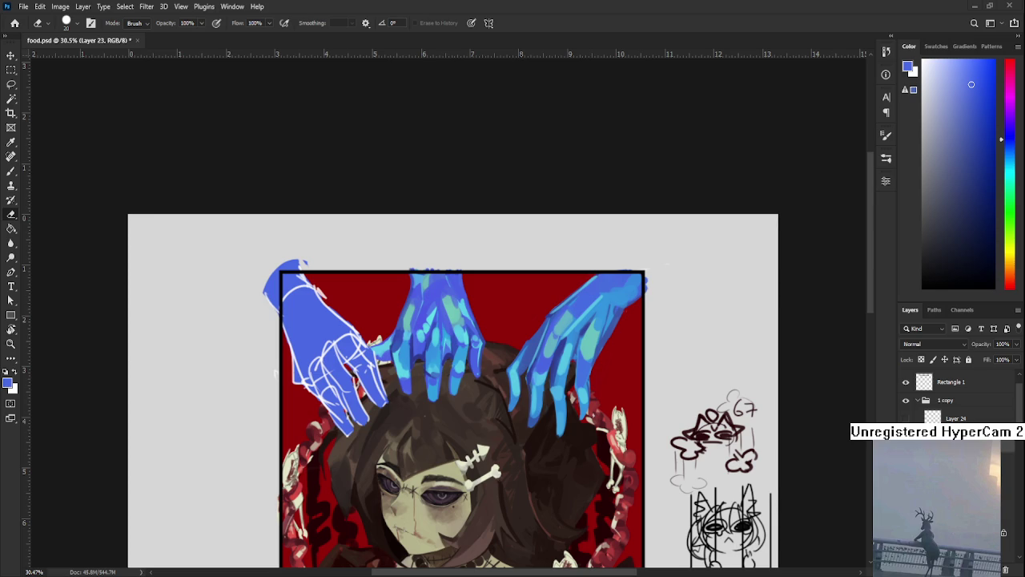
Sample lighter and darker blues from the painted hands and tilt the canvas view clockwise.
scroll(353, 379, down, 1)
scroll(352, 378, up, 1)
scroll(439, 274, down, 1)
key(b)
scroll(340, 318, up, 1)
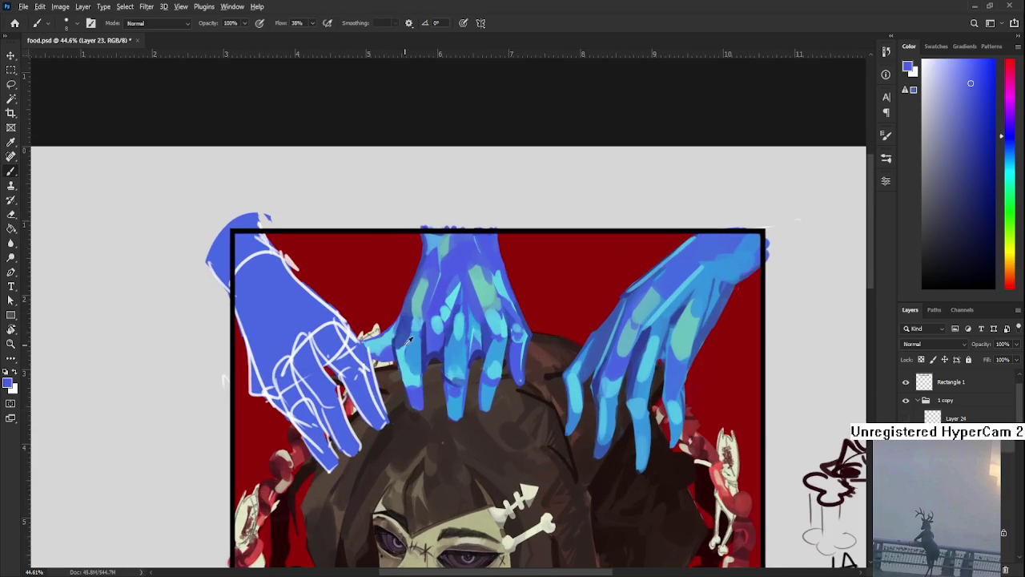
alt+click(407, 353)
mouse_move(406, 355)
mouse_down()
mouse_move(363, 378)
mouse_move(420, 384)
mouse_up()
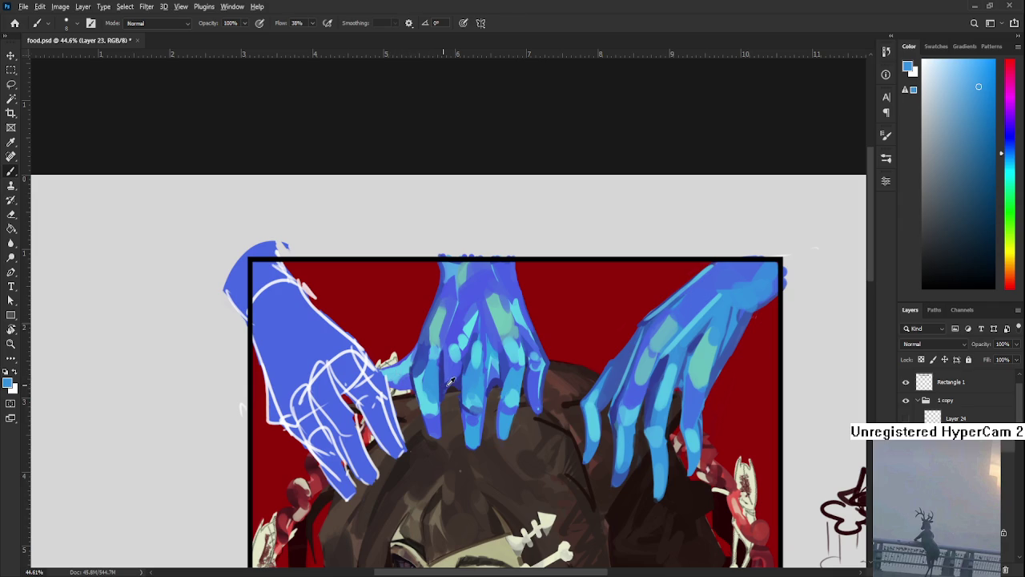
alt+click(594, 443)
key(e)
drag(594, 443, 512, 496)
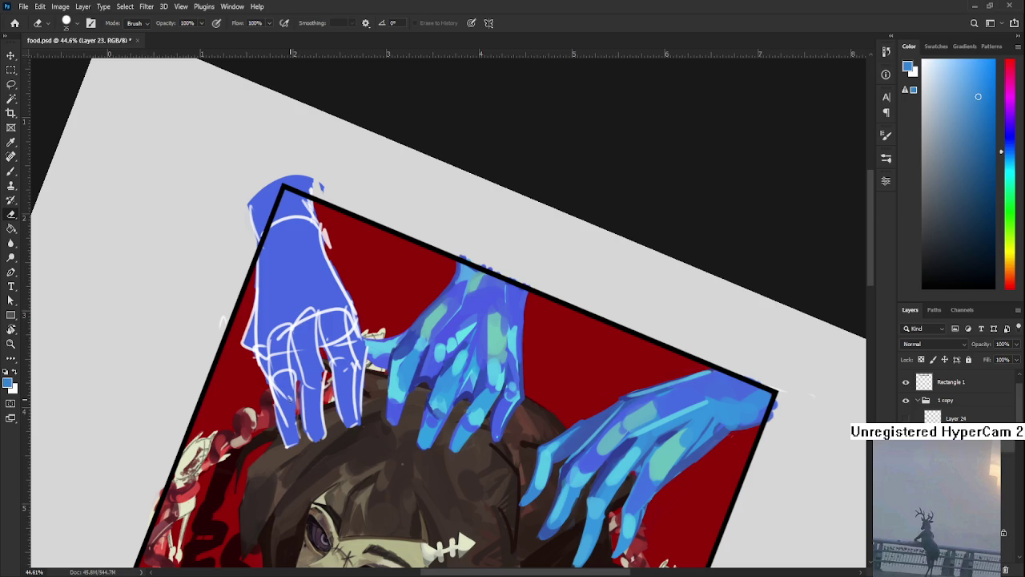
Erase a thin gap between the blue hand's fingers.
drag(292, 356, 302, 444)
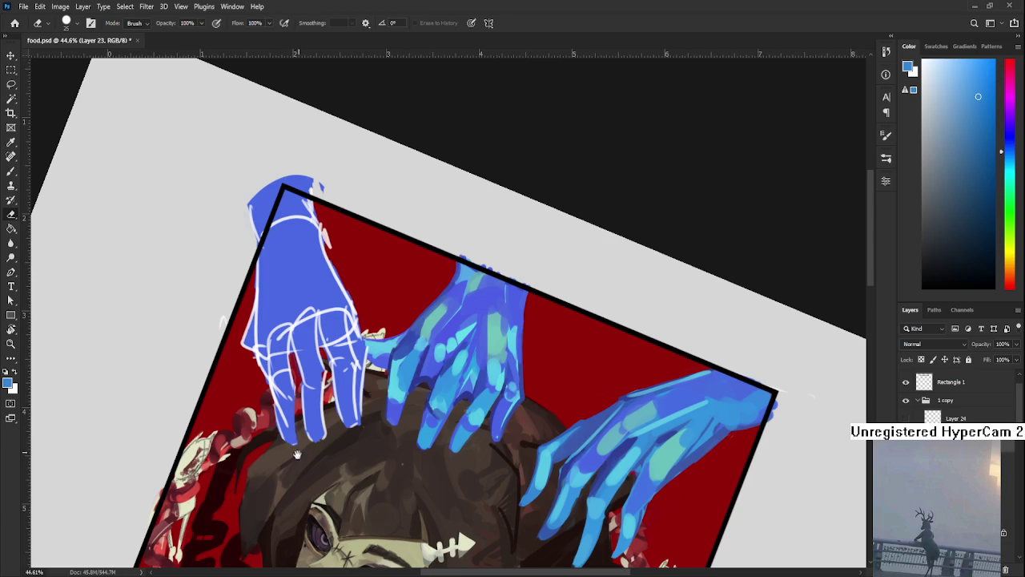
scroll(294, 445, down, 2)
scroll(313, 399, down, 3)
scroll(380, 330, up, 1)
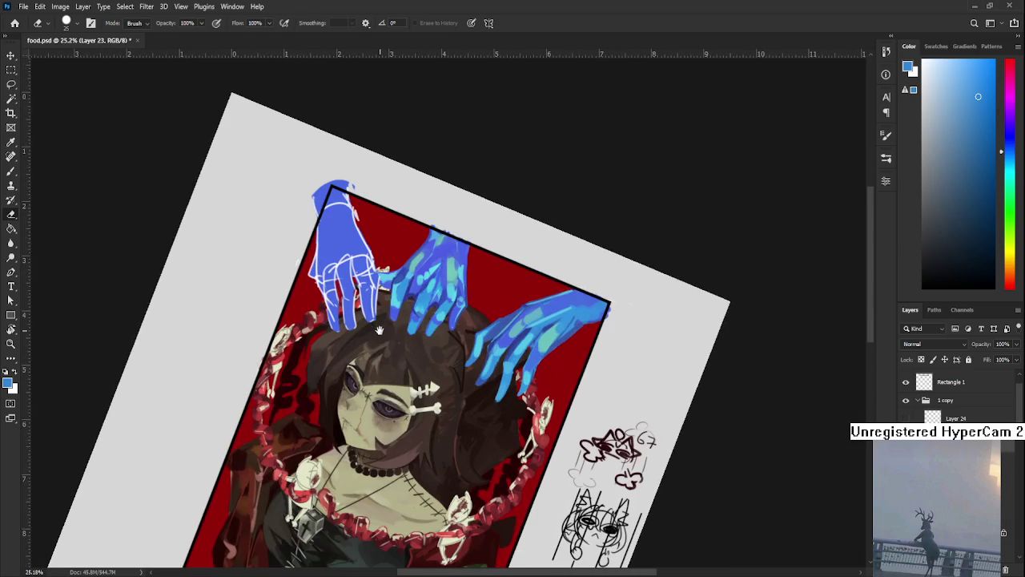
scroll(380, 330, up, 1)
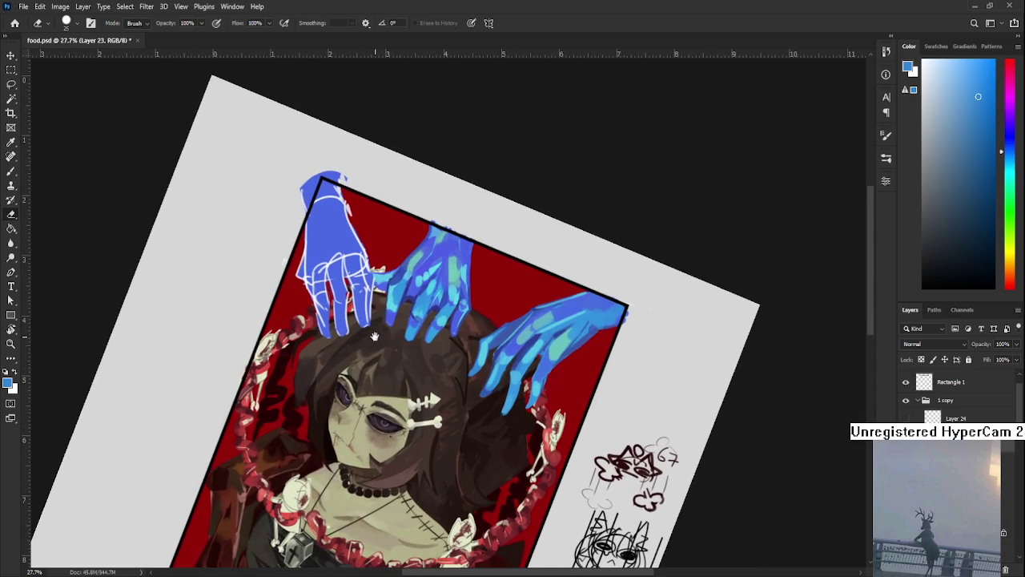
Reduce the canvas view tilt to 15° and zoom back in.
key(r)
drag(380, 329, 387, 351)
scroll(353, 300, up, 1)
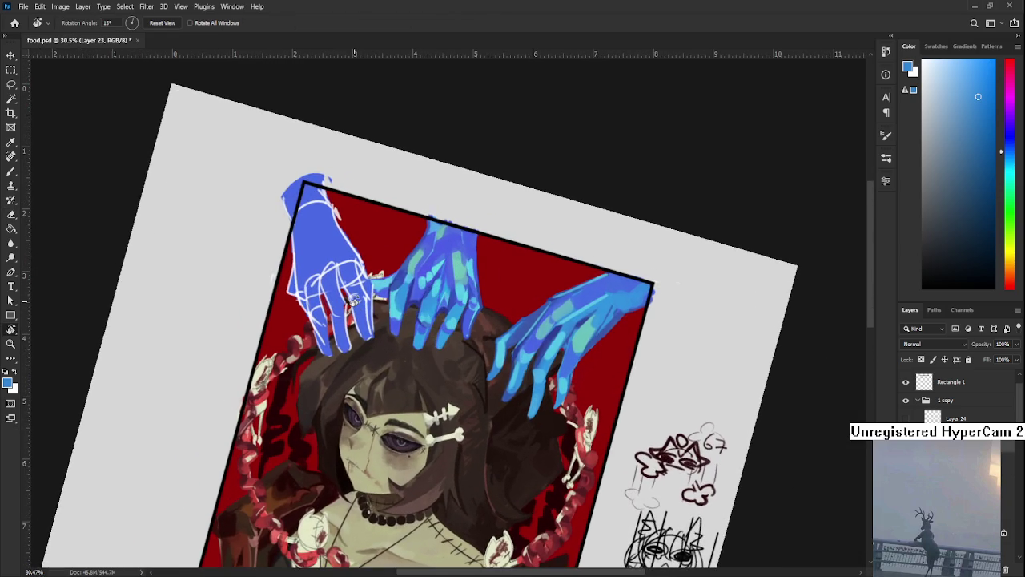
scroll(385, 323, up, 1)
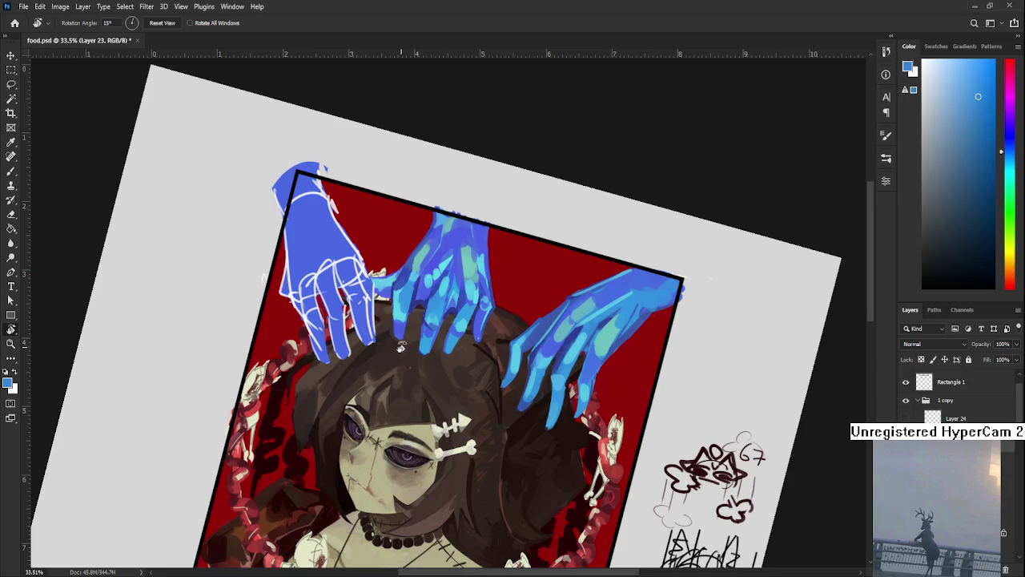
scroll(386, 359, up, 1)
scroll(386, 359, up, 2)
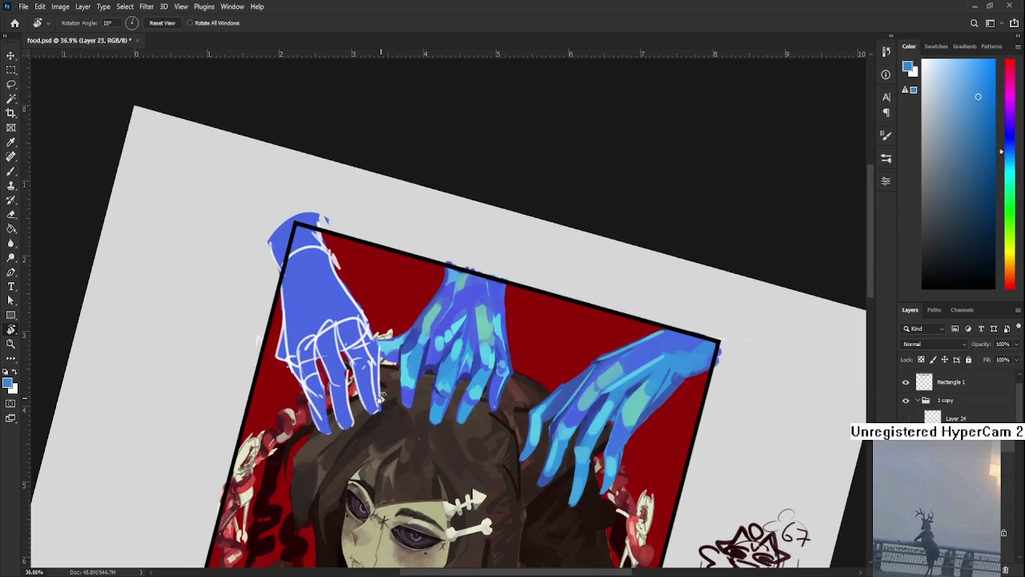
With a larger brush, try dark and light blue strokes on the left hand, undoing both.
key(b)
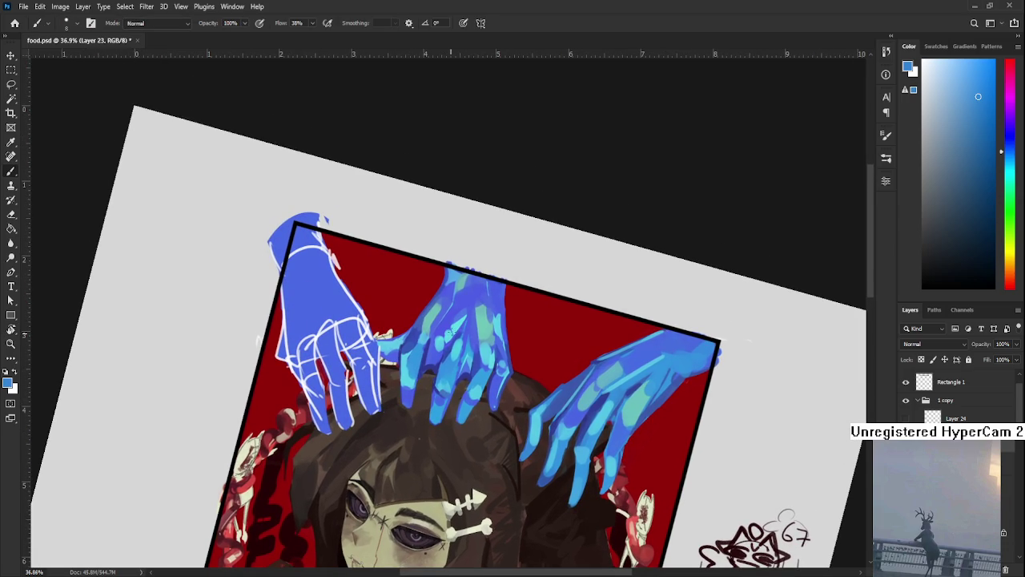
alt+click(412, 331)
key(bracketright)
key(bracketright)
key(bracketright)
key(bracketright)
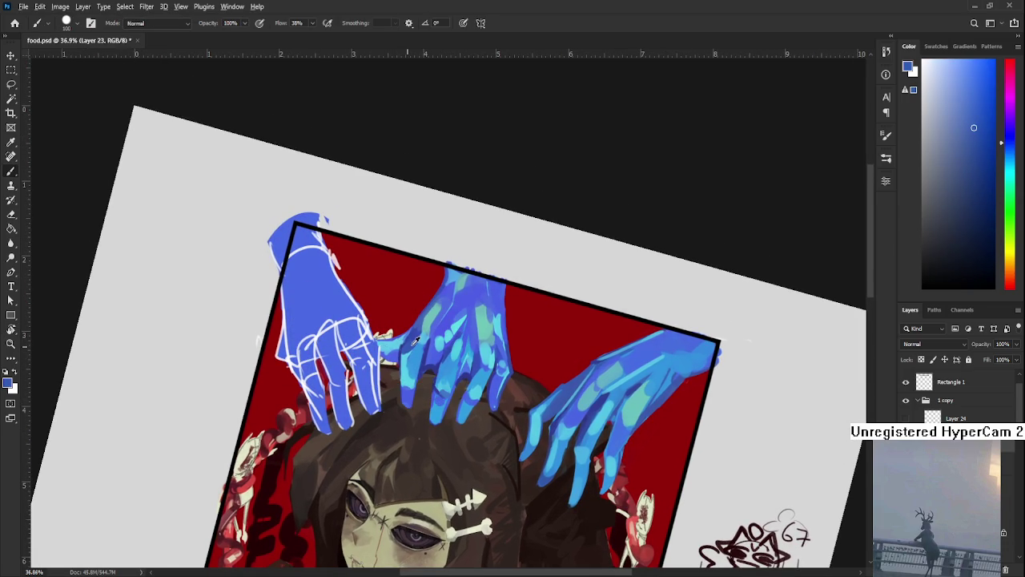
alt+click(393, 345)
mouse_move(297, 306)
mouse_down()
mouse_move(302, 335)
mouse_move(349, 339)
mouse_up()
key(ctrl+z)
alt+click(410, 351)
drag(410, 351, 423, 295)
drag(600, 343, 651, 354)
mouse_move(288, 268)
mouse_down()
mouse_move(290, 328)
mouse_move(306, 324)
mouse_move(300, 340)
mouse_up()
key(ctrl+z)
Paint small darker blue strokes on the left hand with a smaller brush.
alt+click(316, 325)
alt+click(304, 318)
alt+click(311, 344)
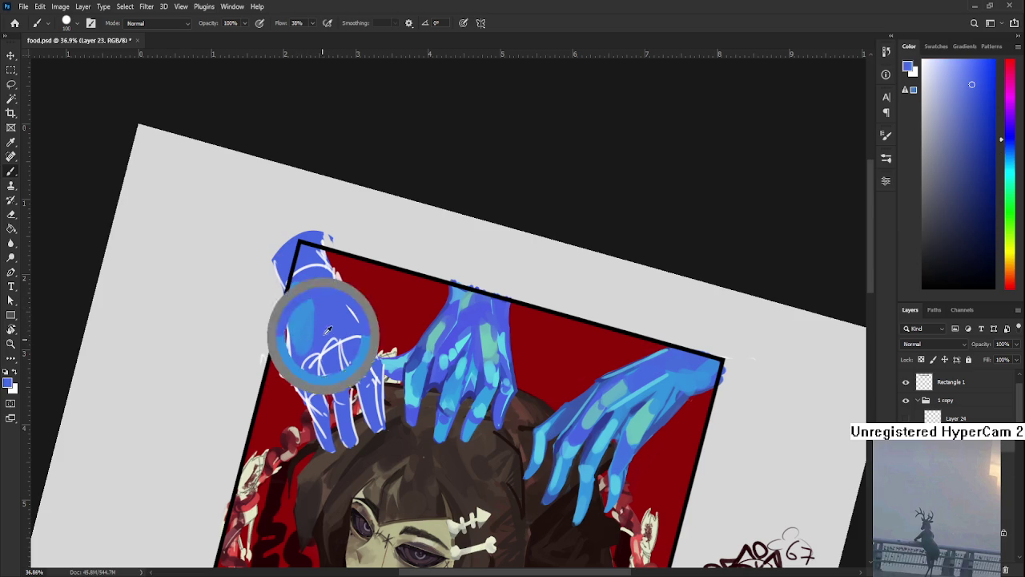
alt+click(606, 412)
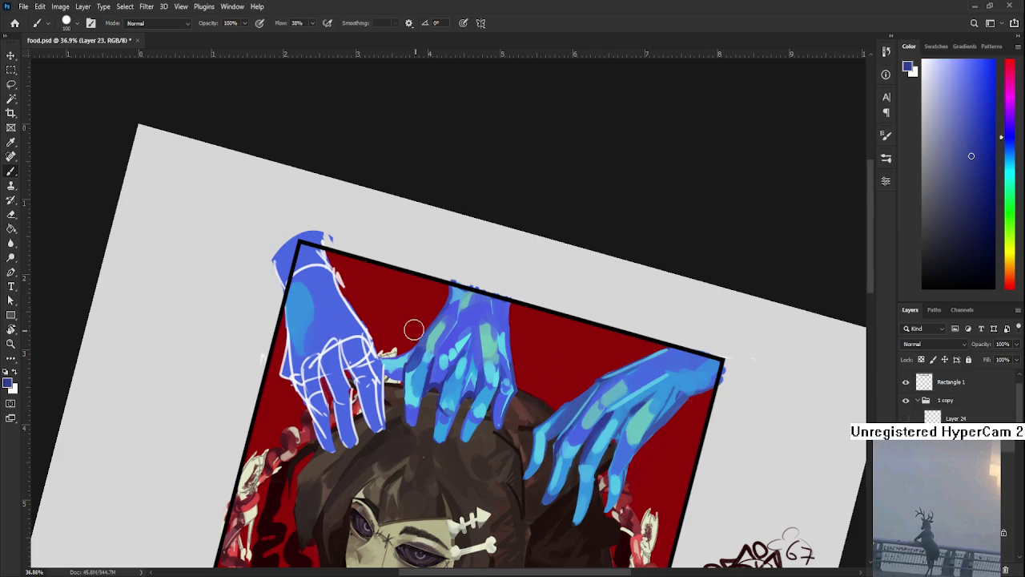
drag(337, 306, 367, 375)
key(ctrl+z)
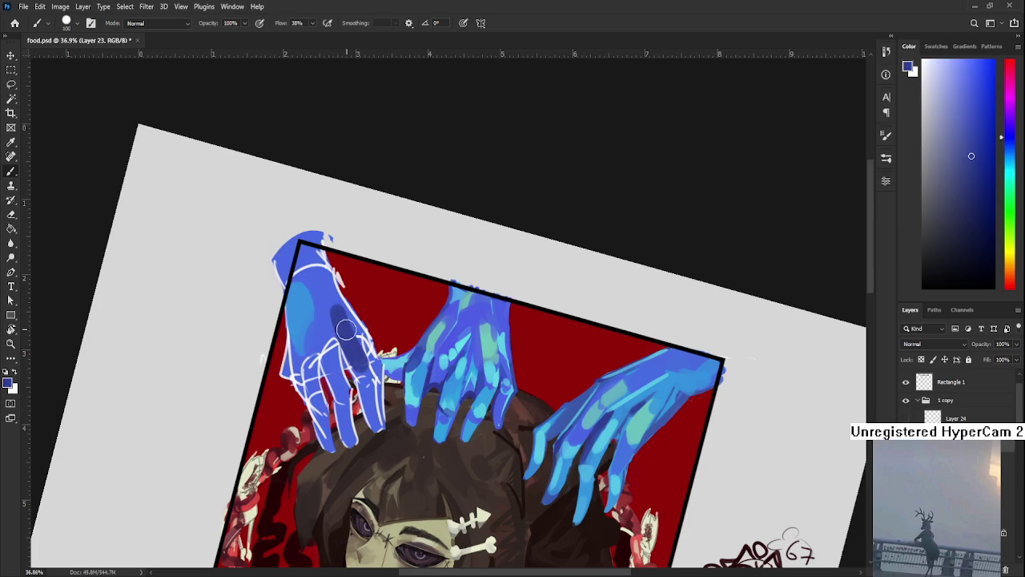
key(bracketleft)
key(bracketleft)
key(bracketleft)
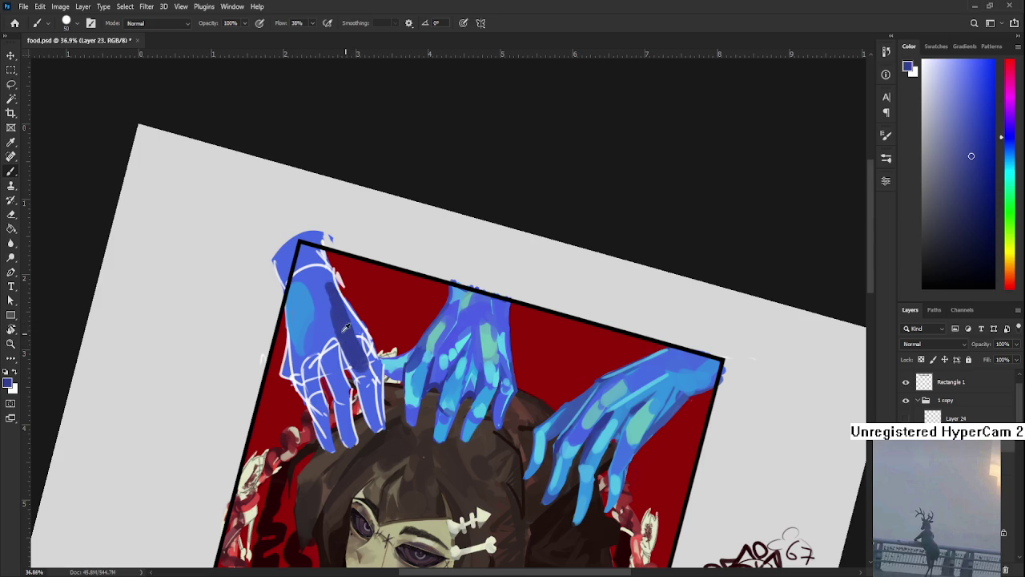
alt+click(329, 301)
alt+click(331, 298)
mouse_move(337, 284)
mouse_down()
mouse_move(365, 330)
mouse_move(344, 325)
mouse_up()
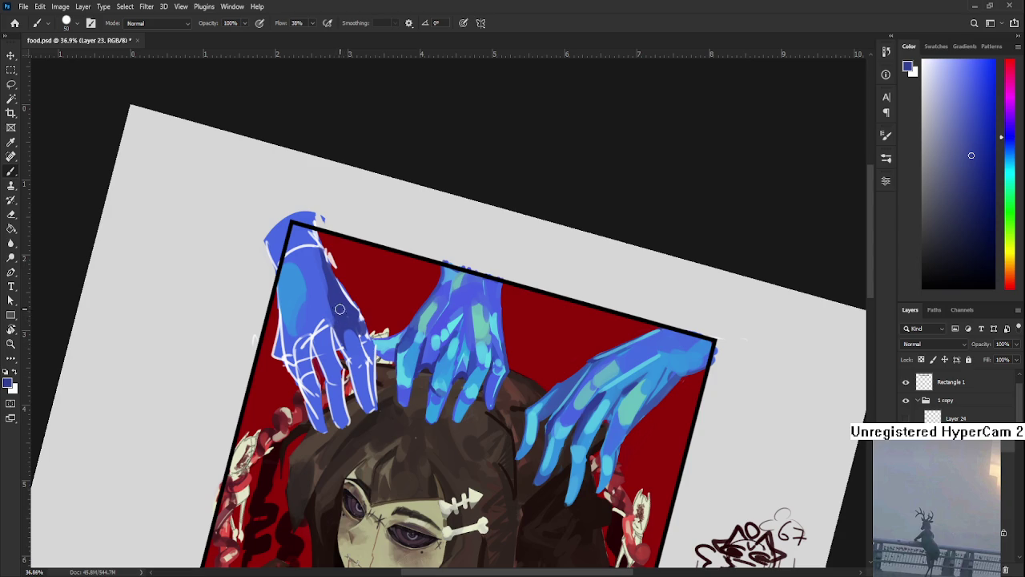
Build up lighter sky-blue shading across the left hand's back and fingers.
alt+click(358, 345)
alt+click(360, 352)
alt+click(360, 354)
alt+click(359, 346)
alt+click(358, 344)
alt+click(352, 329)
click(335, 314)
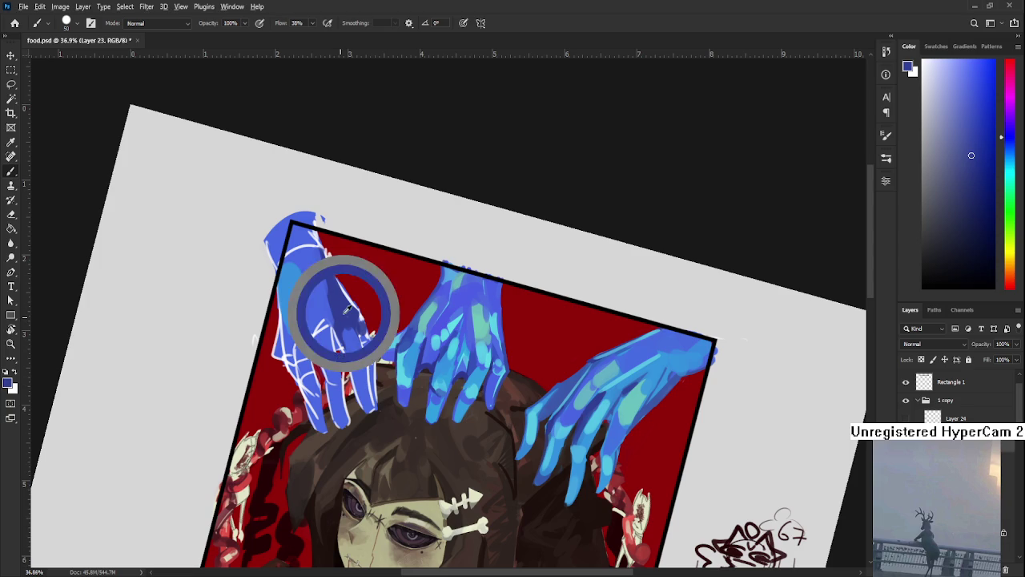
alt+click(354, 337)
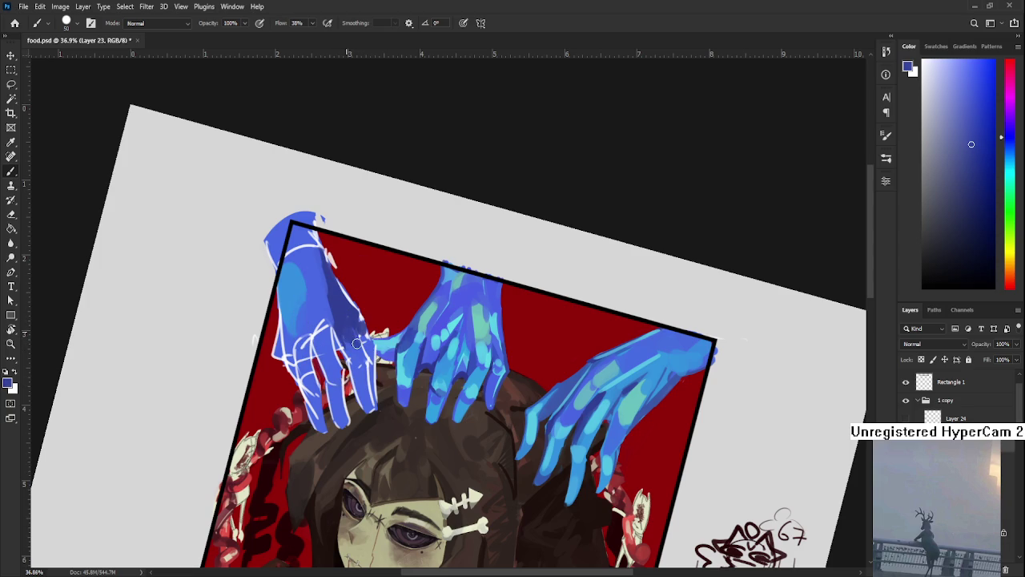
alt+click(353, 337)
alt+click(365, 364)
alt+click(367, 405)
Level the canvas tilt and cover the left thumb's white sketch lines, adding a light stripe.
key(r)
mouse_move(358, 373)
mouse_down()
mouse_move(384, 359)
mouse_move(336, 356)
mouse_up()
alt+click(341, 327)
mouse_move(306, 290)
mouse_down()
mouse_move(296, 266)
mouse_move(318, 294)
mouse_up()
alt+click(293, 276)
alt+click(318, 291)
Extend the left thumb past the frame's top-left corner in darker blues.
alt+click(293, 293)
alt+click(295, 288)
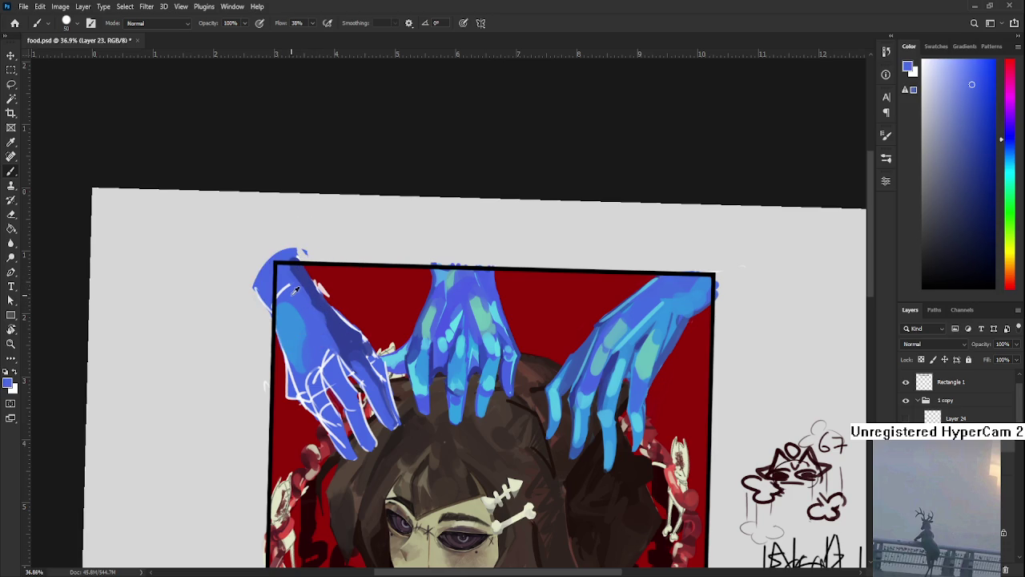
alt+click(309, 281)
drag(309, 281, 276, 261)
alt+click(288, 290)
alt+click(297, 273)
Paint over the white sketch lines on the left hand with sampled blues.
alt+click(301, 290)
alt+click(324, 320)
alt+click(344, 330)
alt+click(322, 339)
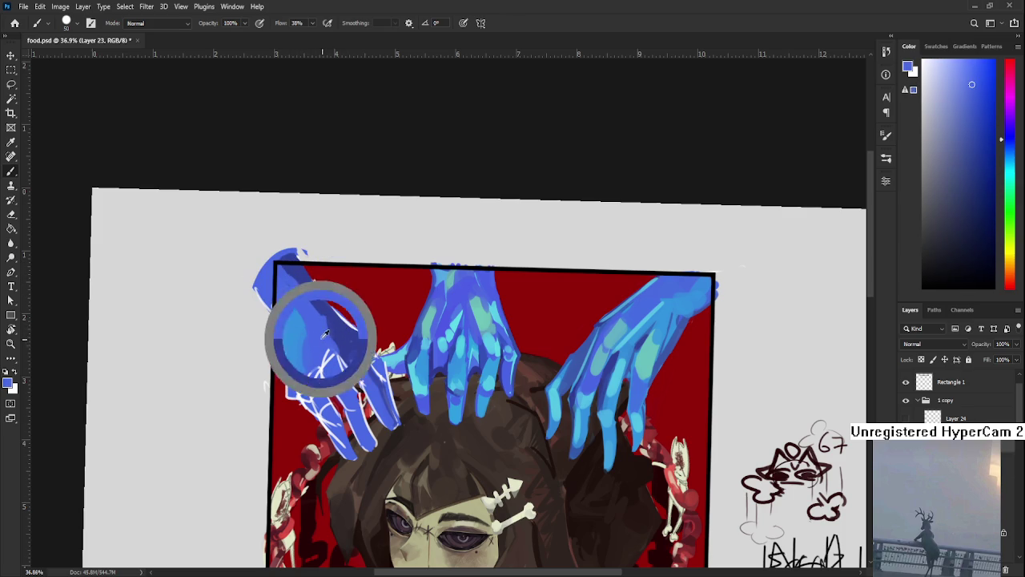
alt+click(352, 345)
alt+click(351, 343)
alt+click(335, 354)
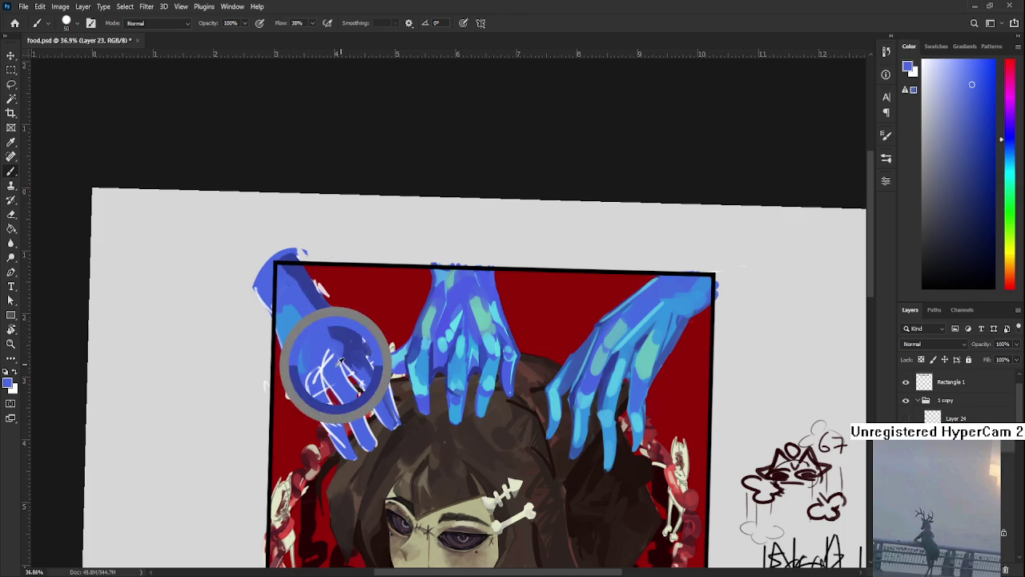
alt+click(337, 370)
mouse_move(305, 375)
mouse_down()
mouse_move(322, 383)
mouse_move(334, 419)
mouse_up()
alt+click(325, 384)
alt+click(370, 388)
Shrink the brush to about 15 and refine the blue shading on the hand's lower part.
key(bracketleft)
key(bracketleft)
key(bracketleft)
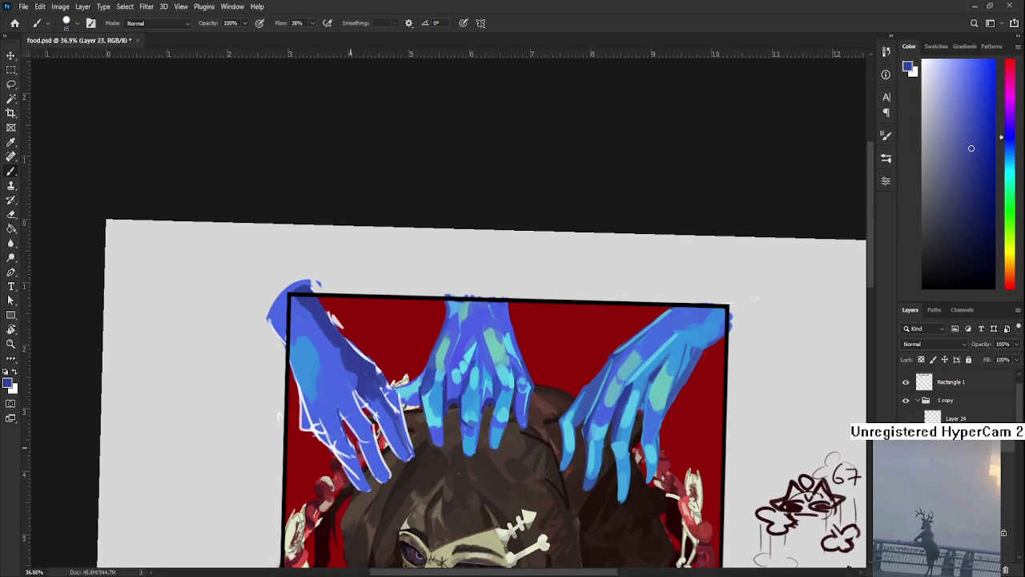
alt+click(340, 421)
alt+click(347, 424)
alt+click(339, 408)
alt+click(353, 419)
alt+click(362, 417)
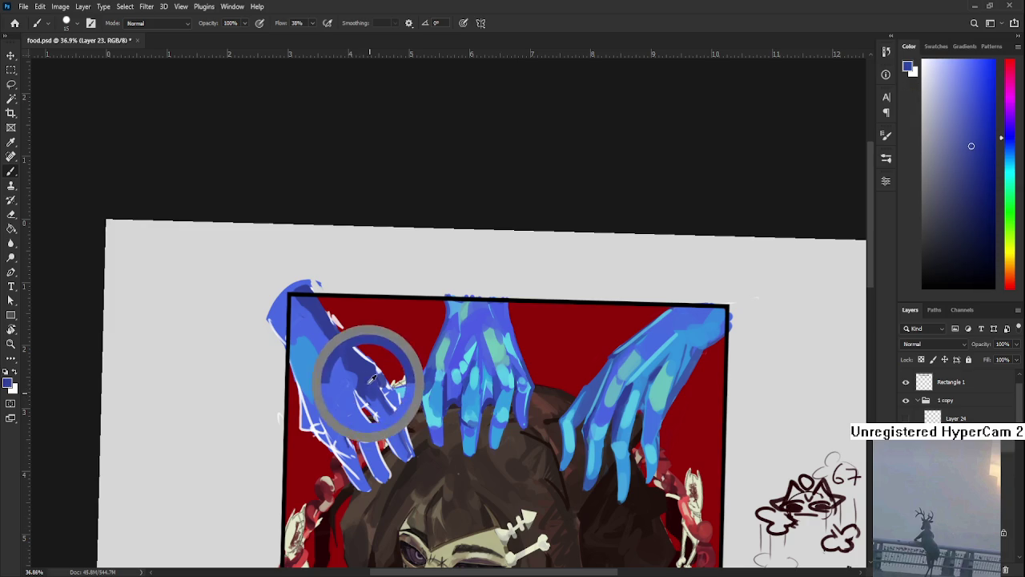
alt+click(359, 407)
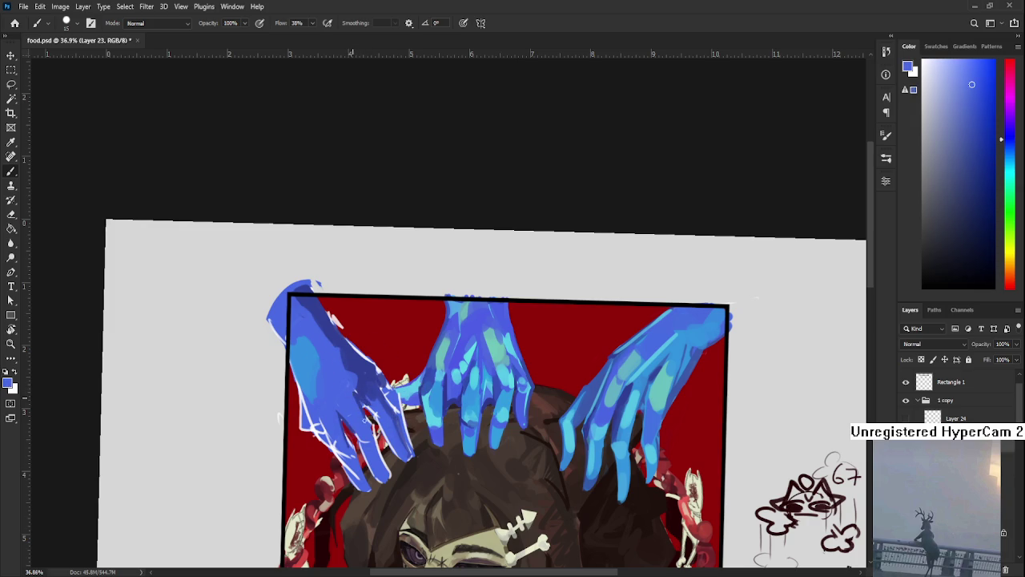
alt+click(366, 396)
alt+click(369, 398)
scroll(369, 401, up, 1)
alt+click(367, 404)
alt+click(355, 398)
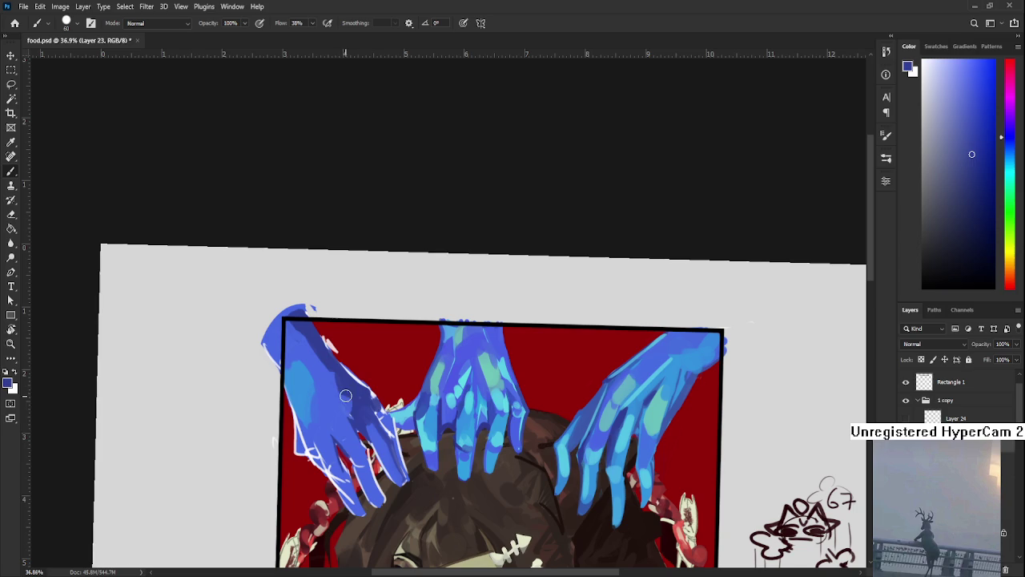
alt+click(357, 392)
alt+click(356, 388)
Paint deeper blue at the hand's top-left, outside the frame border.
alt+click(324, 378)
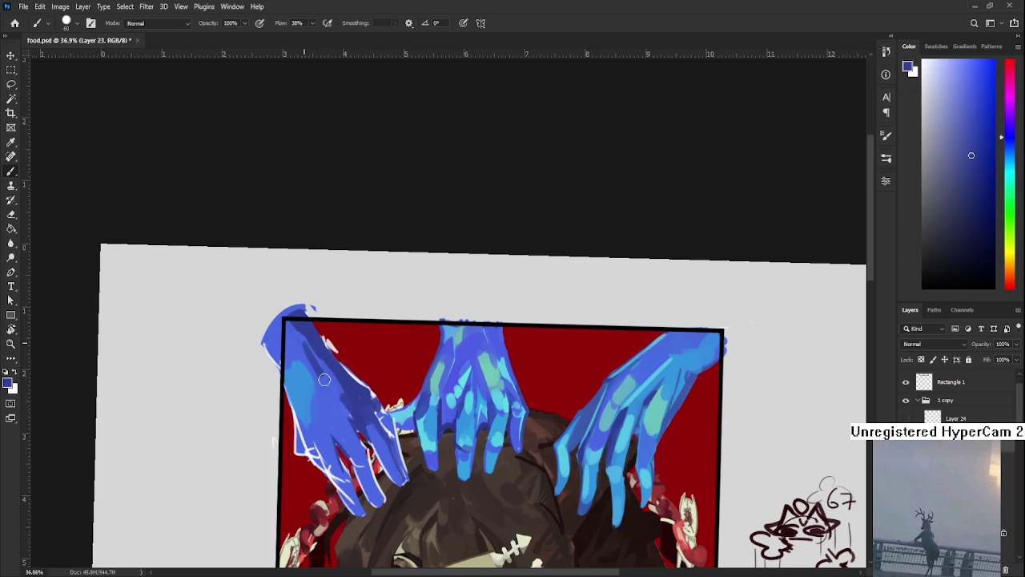
alt+click(346, 422)
alt+click(308, 346)
drag(308, 346, 350, 373)
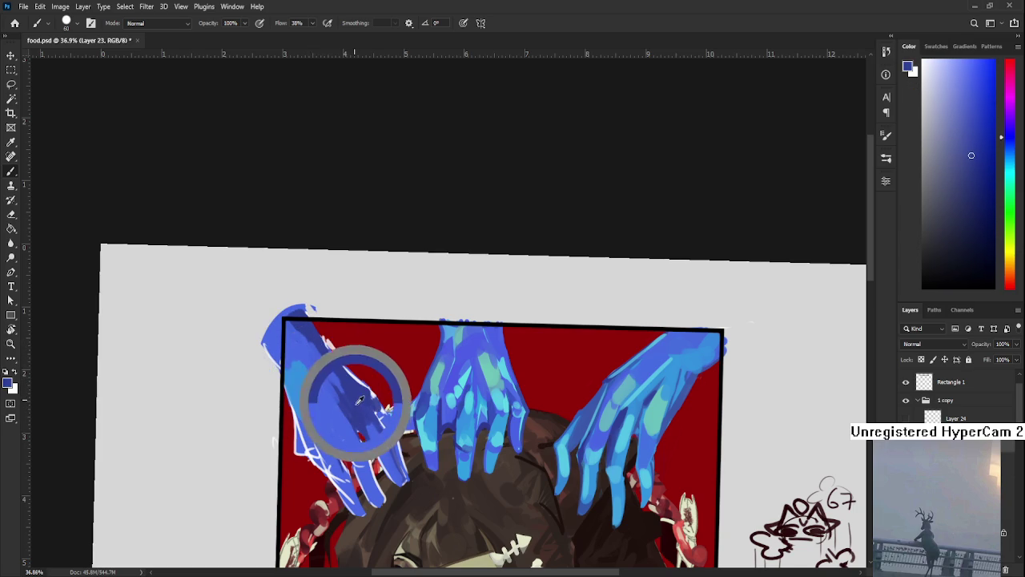
alt+click(313, 337)
mouse_move(313, 310)
mouse_down()
mouse_move(268, 345)
mouse_move(293, 302)
mouse_up()
alt+click(326, 362)
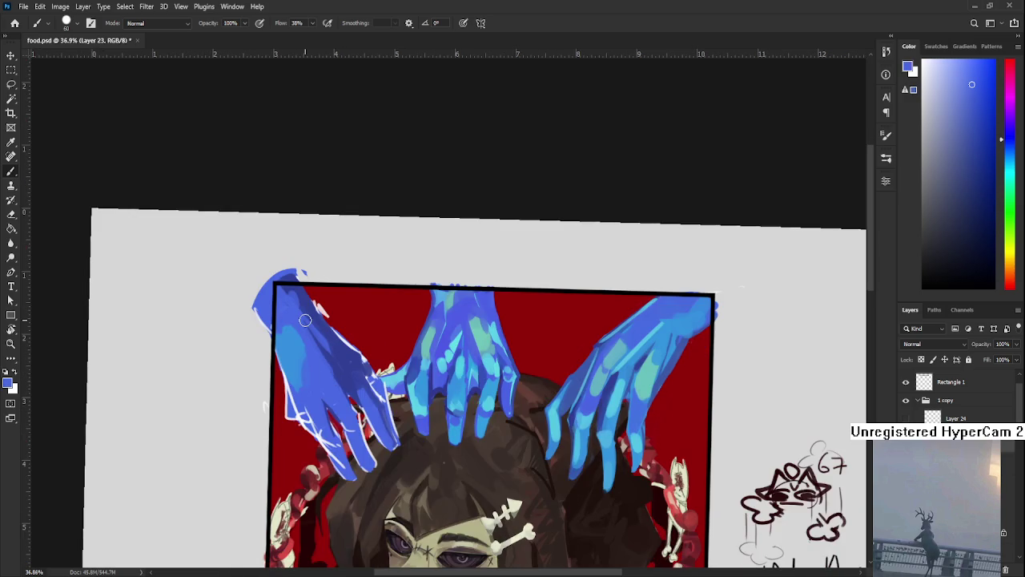
Add light cyan highlights to the left hand's fingers.
scroll(293, 301, down, 1)
mouse_move(335, 370)
mouse_down()
mouse_move(339, 239)
mouse_move(319, 240)
mouse_move(333, 301)
mouse_up()
scroll(333, 301, up, 1)
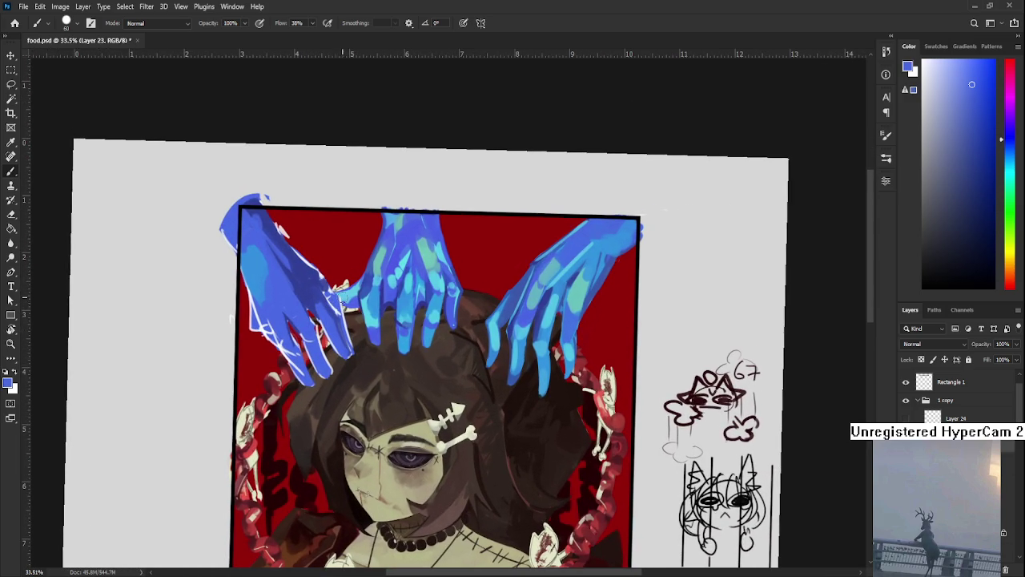
alt+click(370, 320)
drag(371, 322, 317, 341)
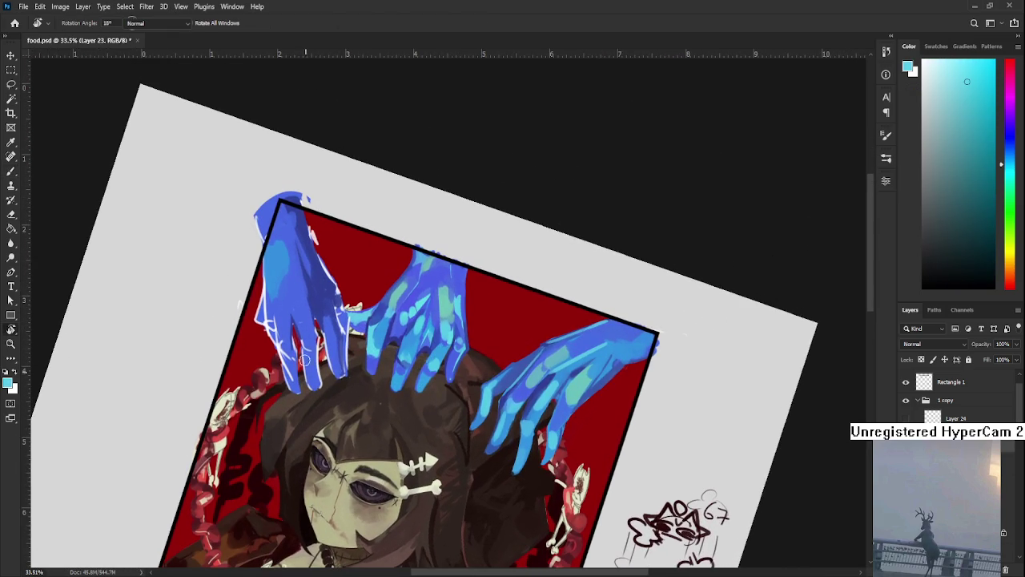
alt+click(300, 298)
drag(307, 356, 285, 353)
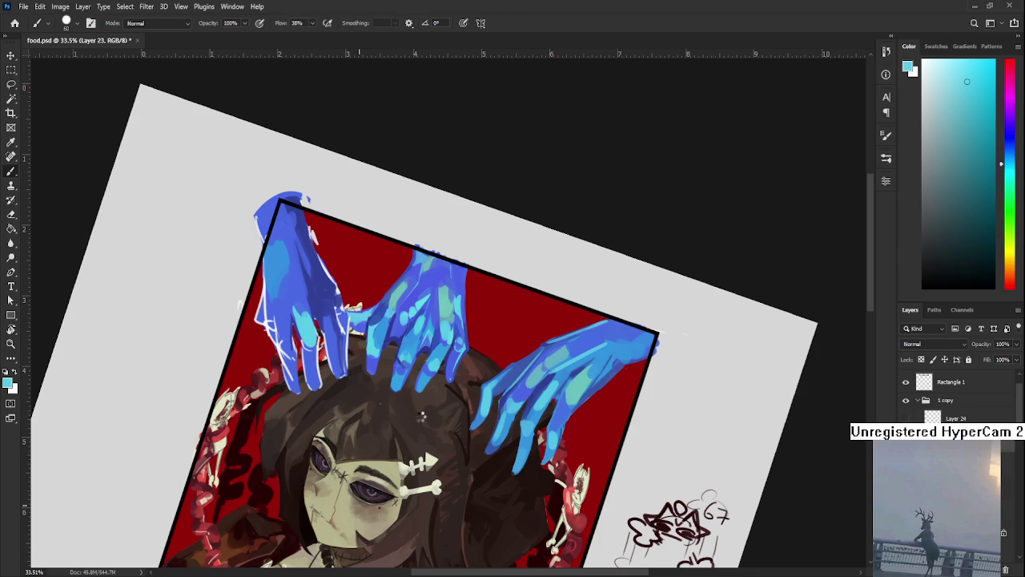
scroll(381, 424, down, 2)
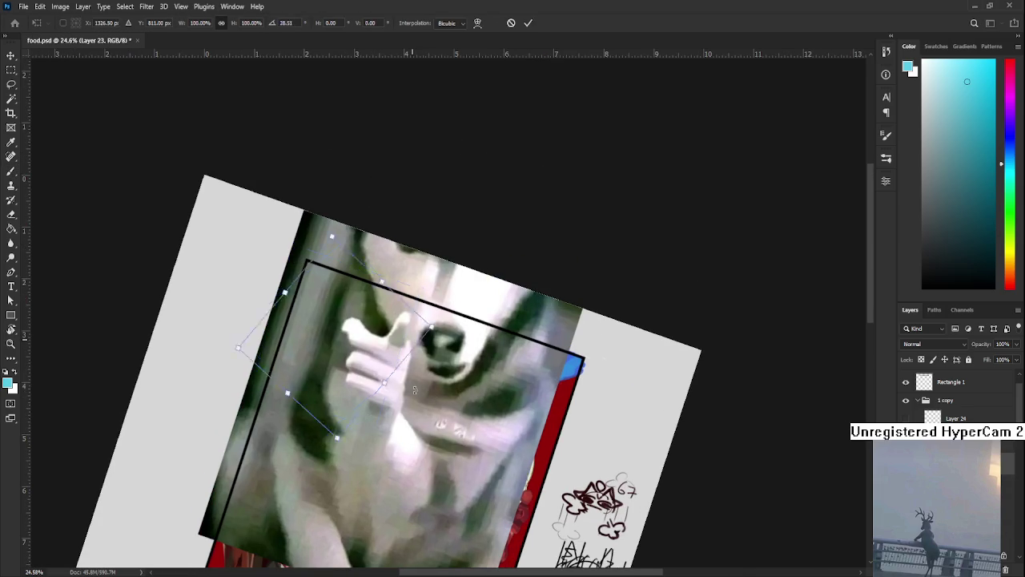
click(956, 417)
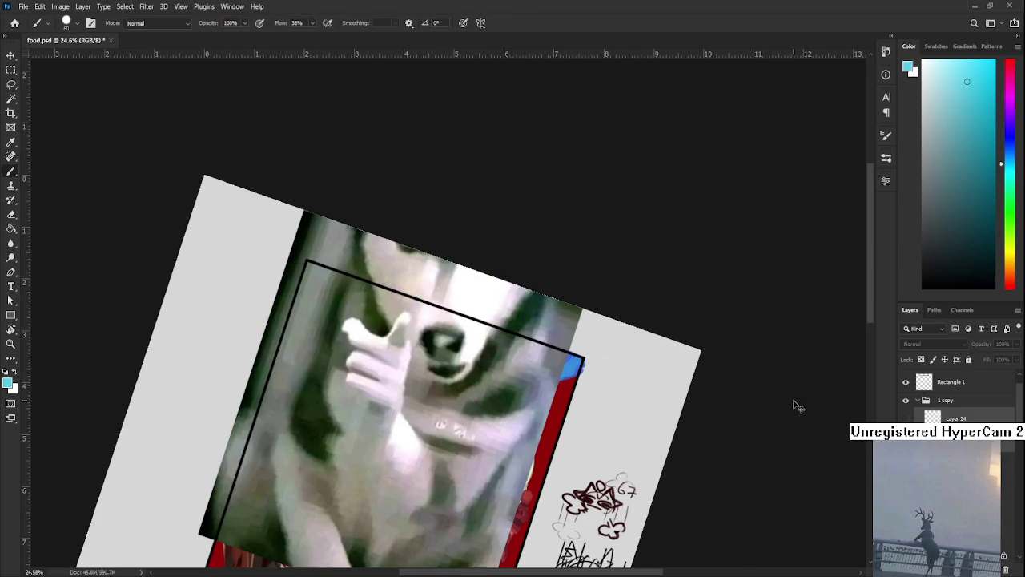
key(ctrl+v)
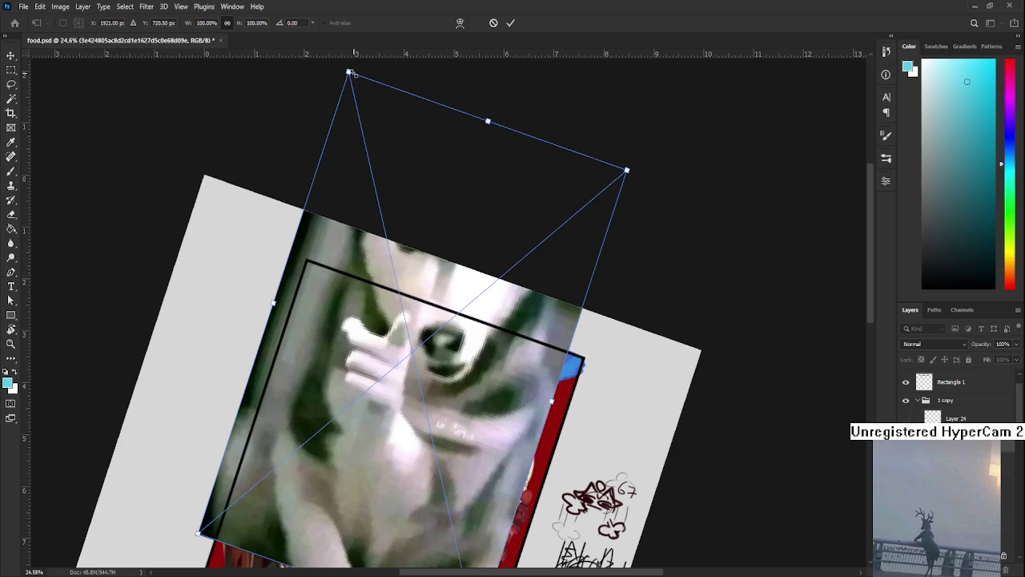
drag(346, 70, 384, 415)
key(Return)
scroll(384, 415, up, 3)
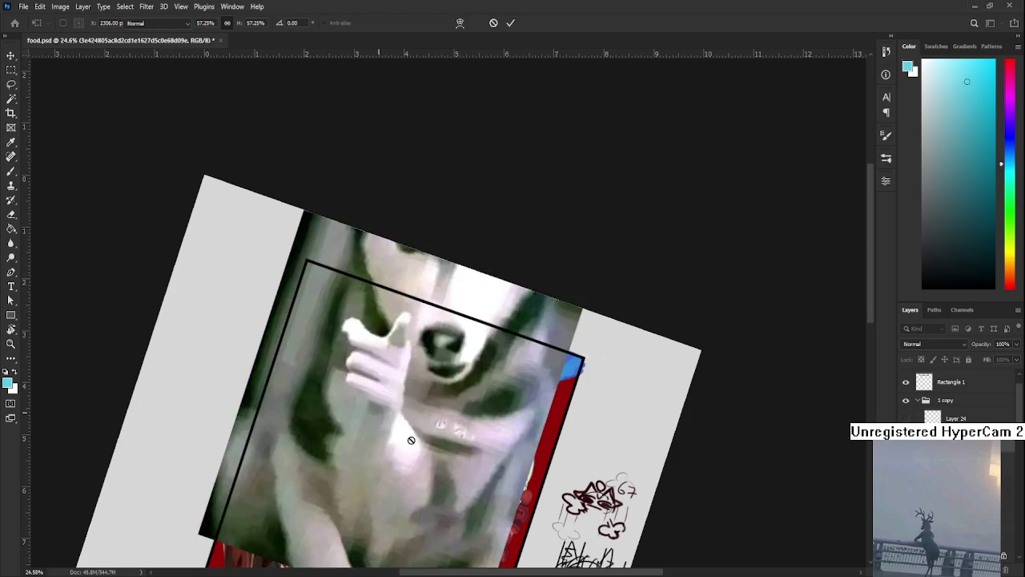
key(r)
drag(448, 513, 509, 495)
scroll(509, 494, down, 3)
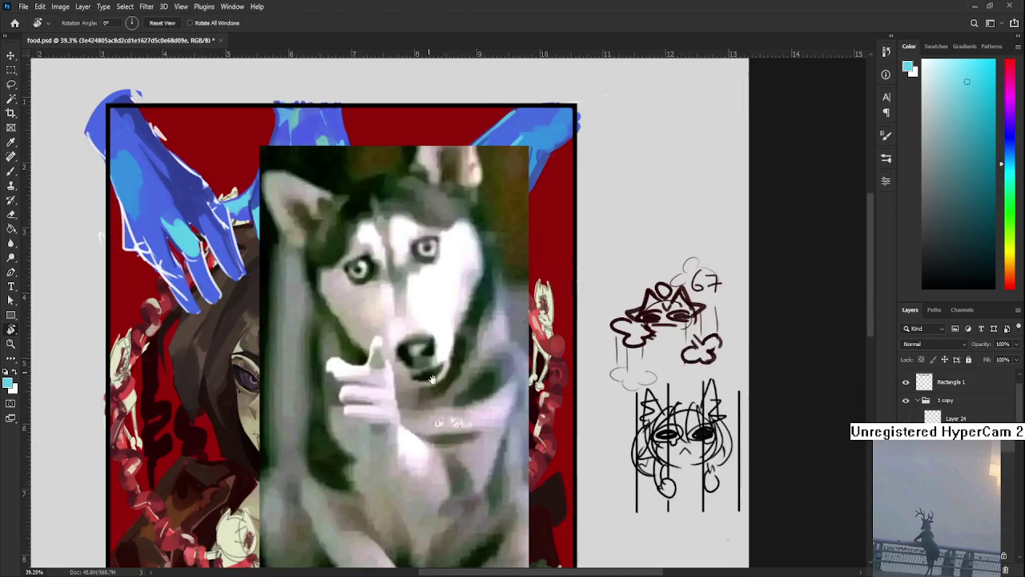
scroll(509, 494, up, 2)
scroll(510, 494, right, 2)
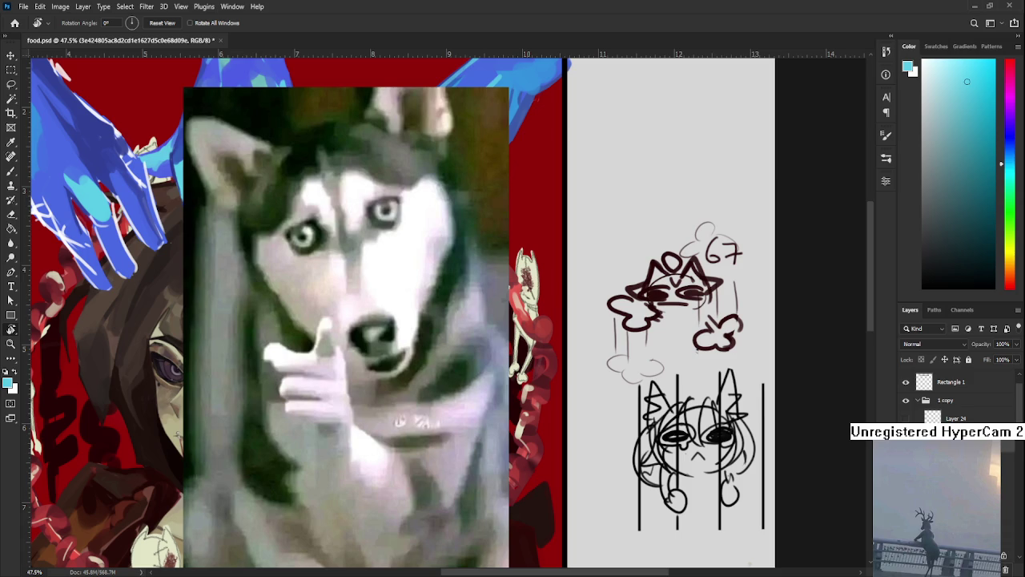
key(Delete)
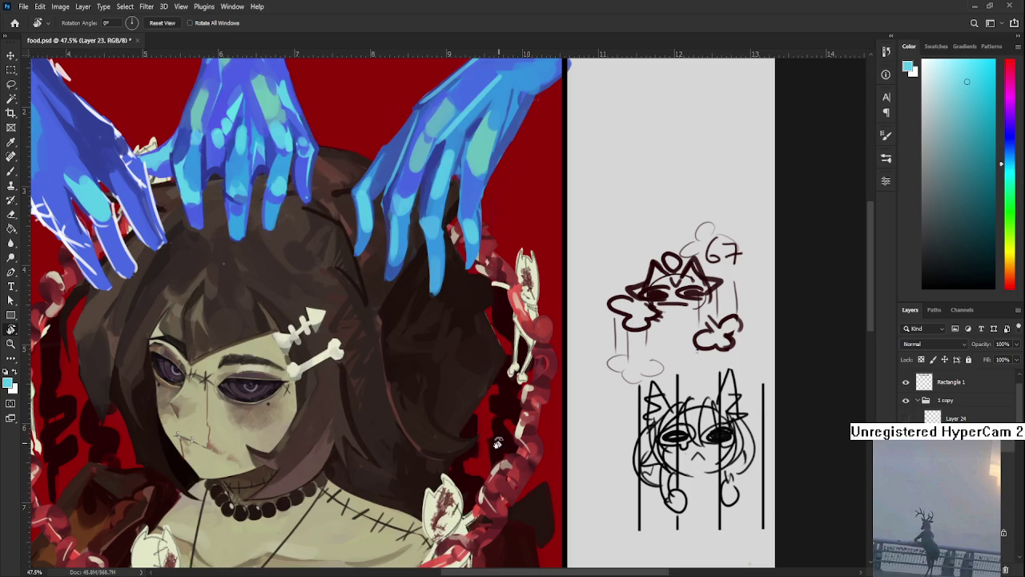
drag(290, 363, 282, 428)
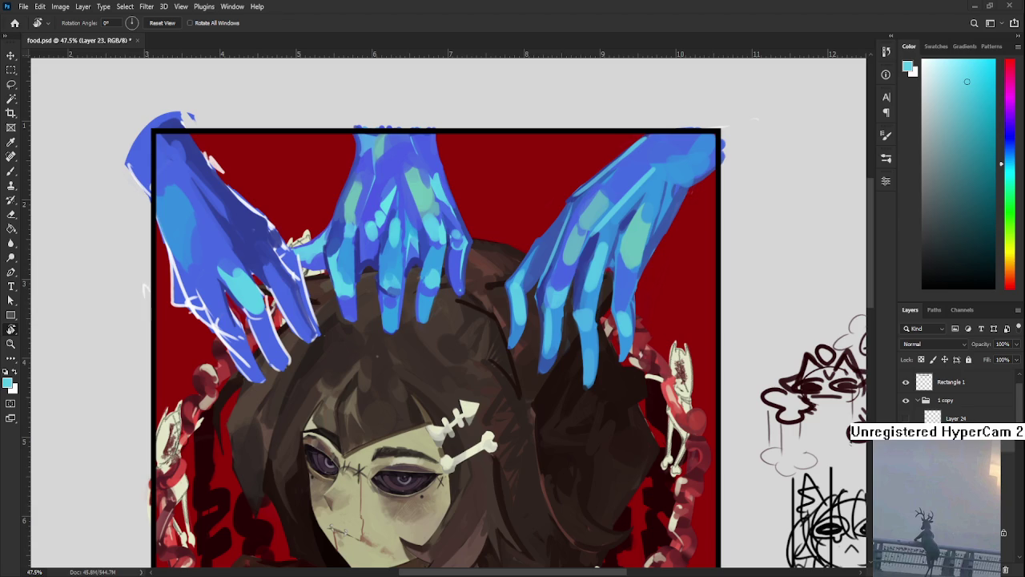
Zoom out, take the Brush, and sample the left hand's periwinkle blue and light cyan.
scroll(302, 314, down, 2)
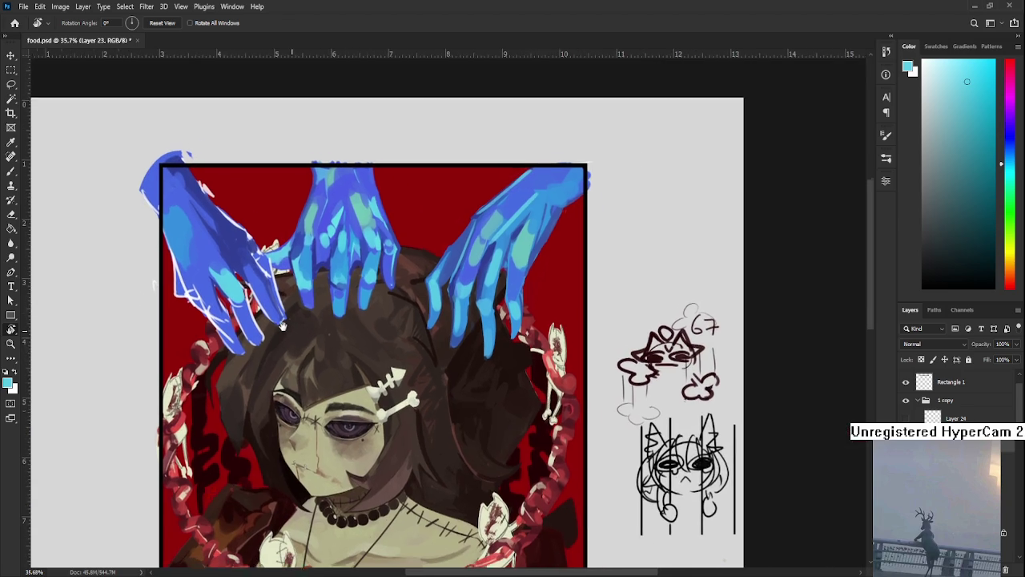
key(b)
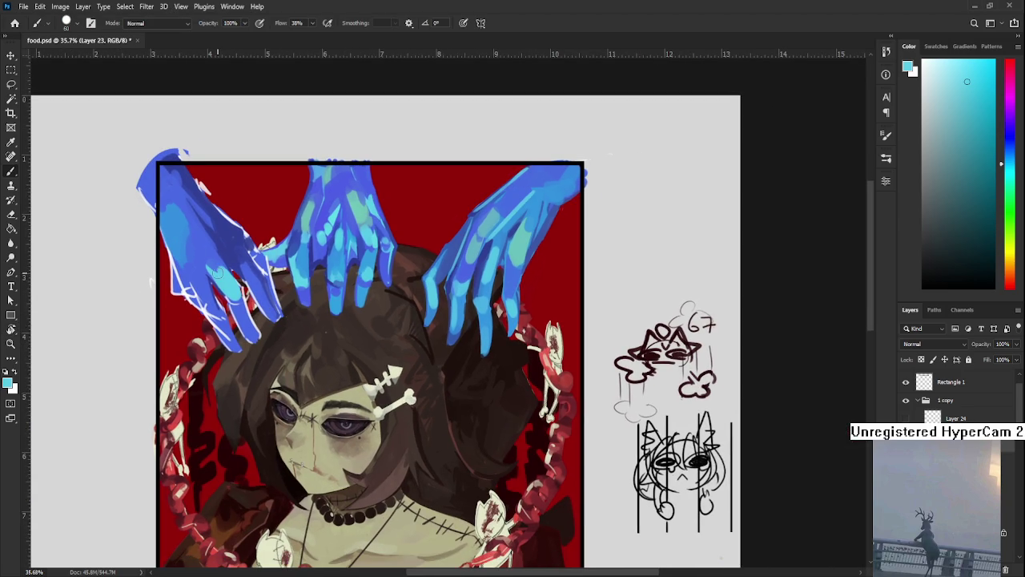
alt+click(218, 265)
alt+click(225, 278)
alt+click(208, 261)
alt+click(232, 284)
alt+click(239, 309)
alt+click(234, 287)
alt+click(245, 319)
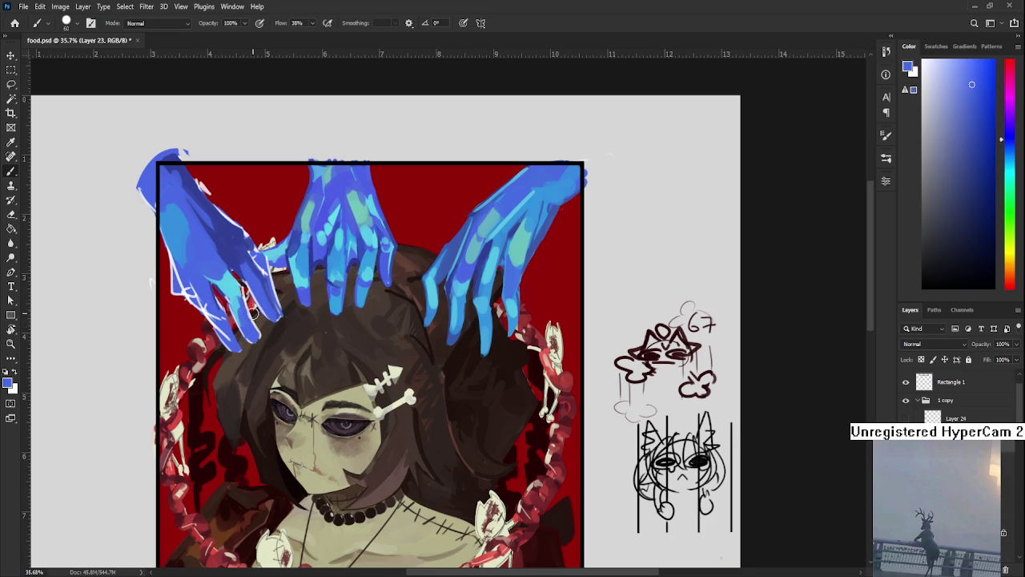
Resample the hand's blue base colour from several spots to compare tones.
drag(240, 295, 245, 287)
alt+click(245, 299)
alt+click(240, 290)
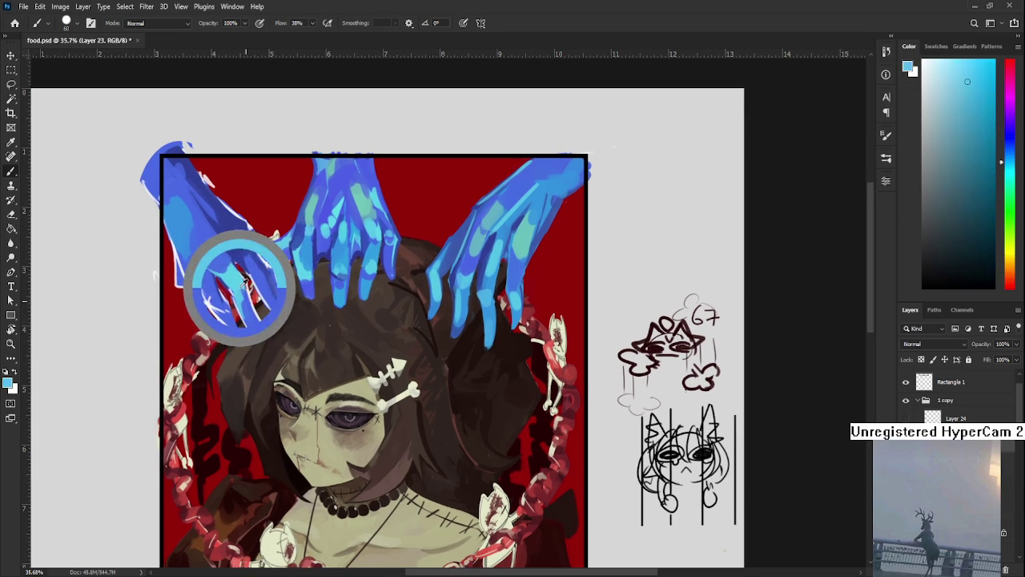
alt+click(246, 296)
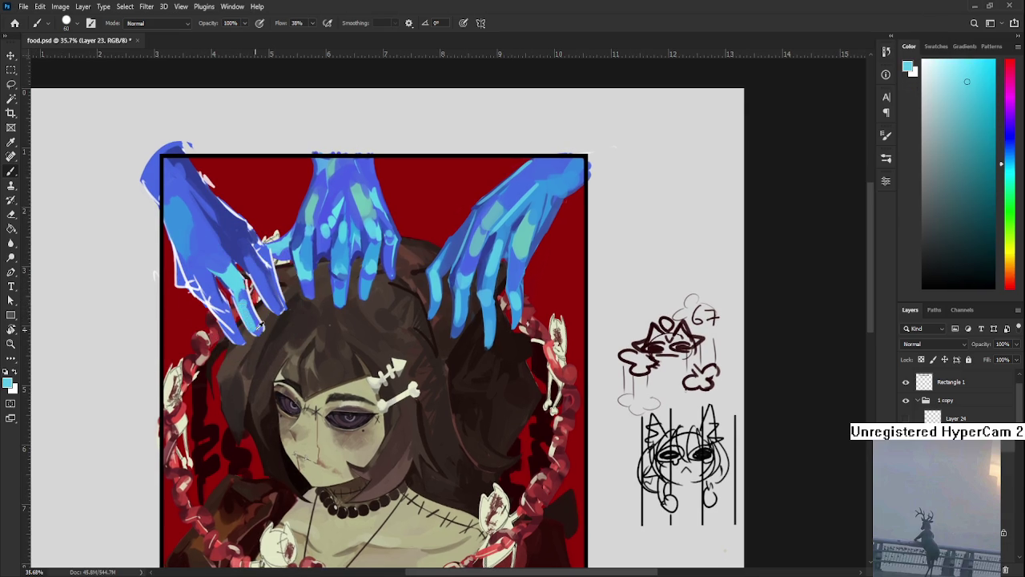
alt+click(256, 322)
alt+click(250, 312)
alt+click(242, 295)
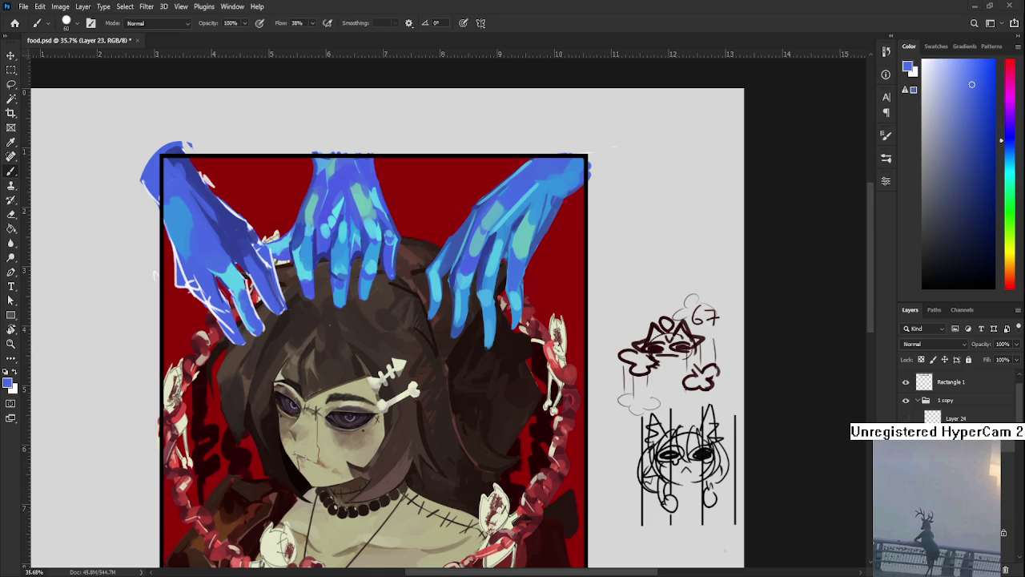
Shift the view up-right and recheck the colours on the left hand.
drag(316, 384, 336, 355)
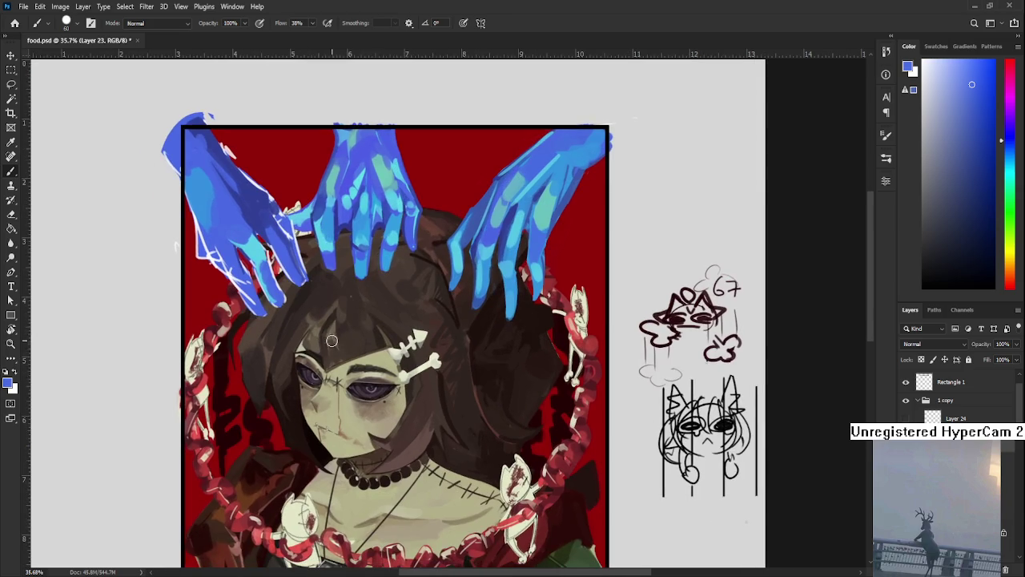
alt+click(263, 258)
alt+click(270, 281)
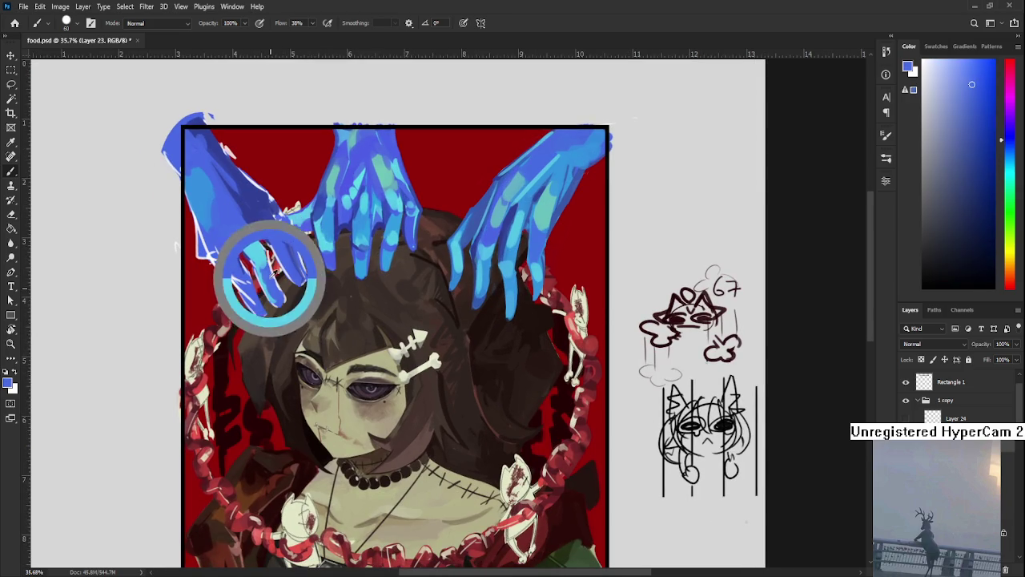
alt+click(259, 261)
alt+click(277, 292)
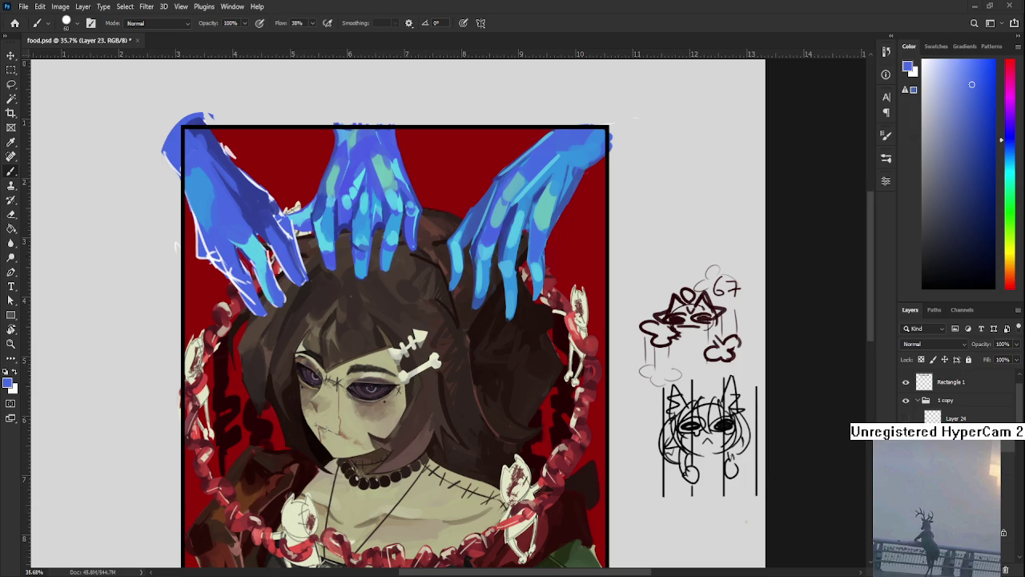
scroll(304, 316, up, 3)
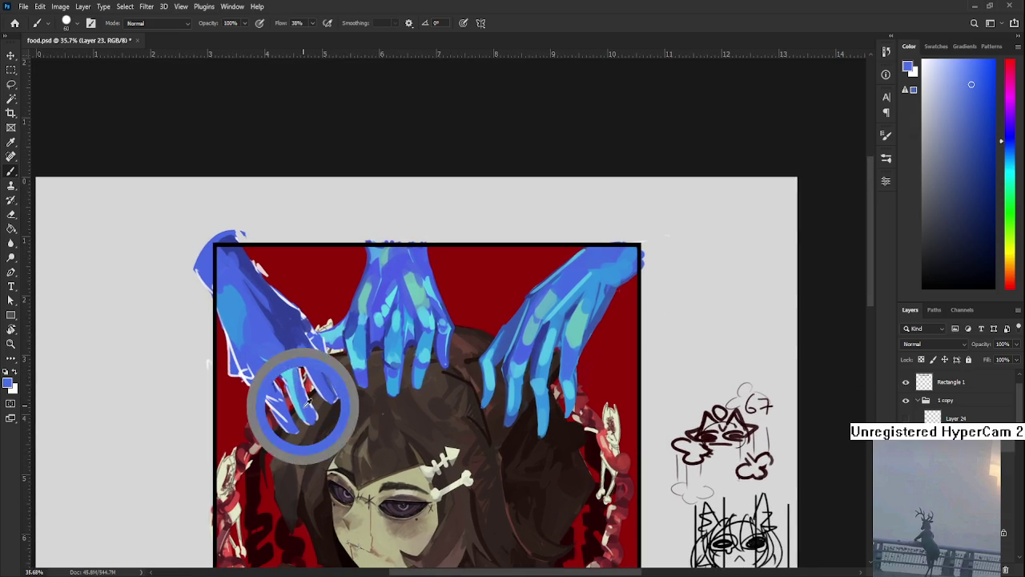
Sample a lighter blue and paint it over the left hand's white sketch lines.
alt+click(290, 377)
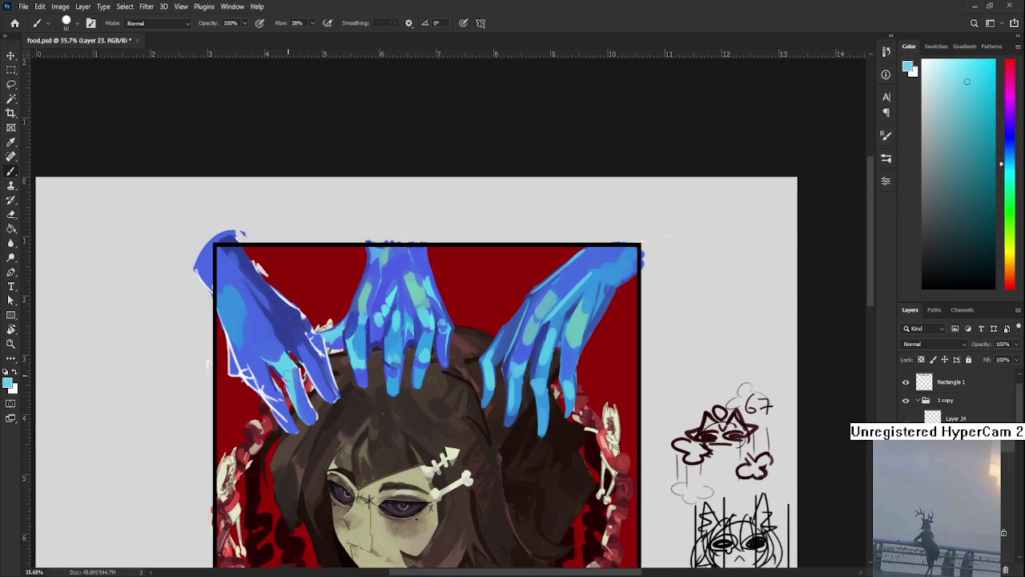
scroll(282, 364, up, 1)
alt+click(279, 358)
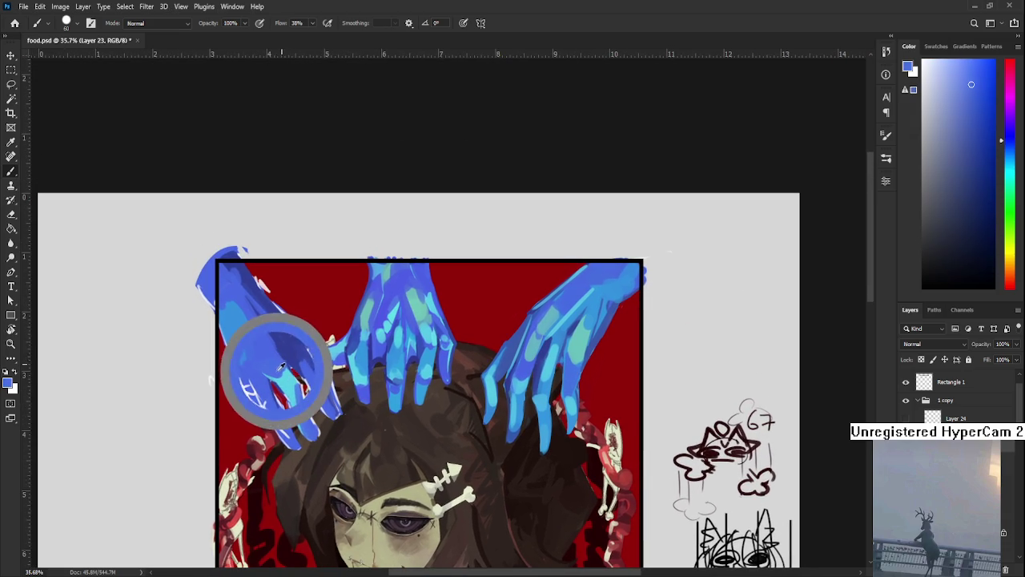
alt+click(275, 362)
drag(275, 363, 252, 413)
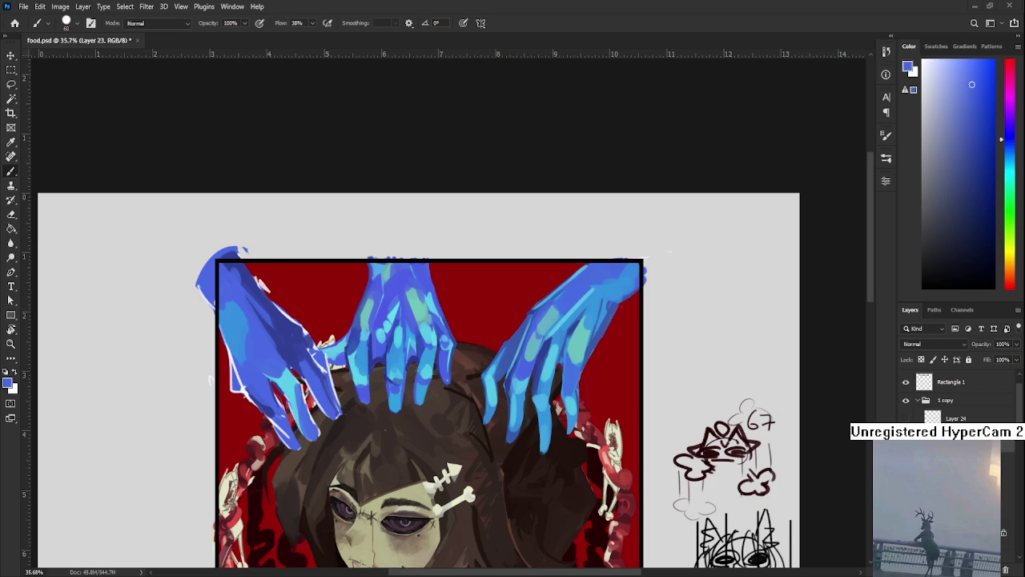
Alternate sampling the left hand's medium blue and light cyan.
drag(315, 381, 290, 379)
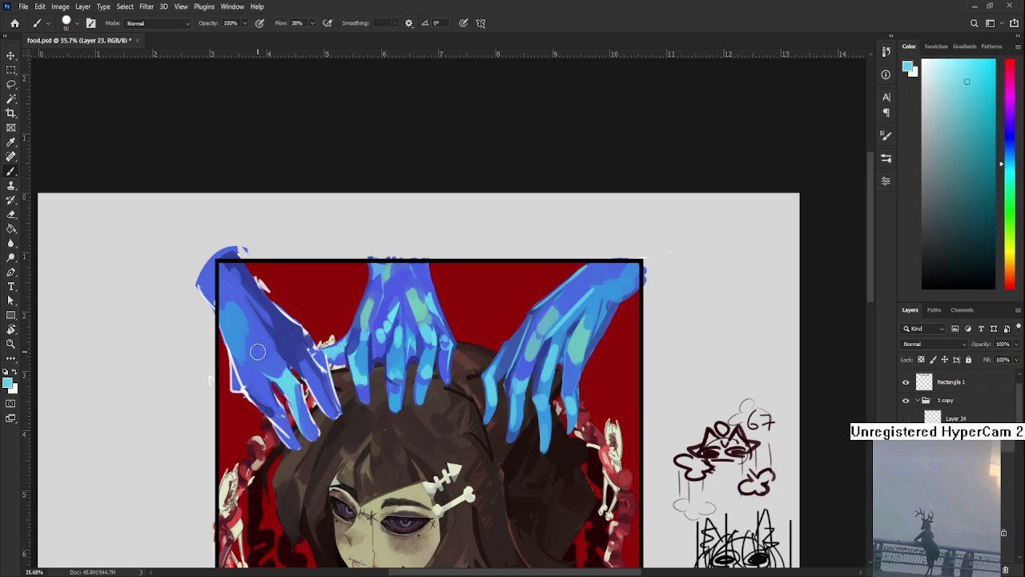
alt+click(250, 377)
drag(252, 376, 261, 381)
alt+click(251, 379)
alt+click(271, 391)
alt+click(287, 368)
alt+click(279, 378)
alt+click(275, 359)
alt+click(282, 381)
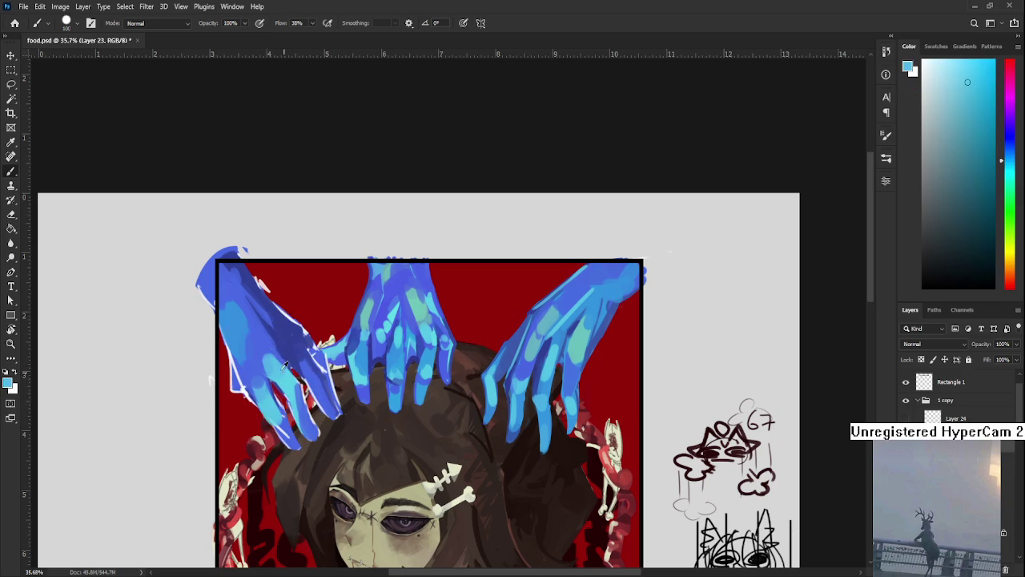
alt+click(289, 367)
Adjust the view and resample the hand's blue.
scroll(268, 352, down, 1)
alt+click(263, 378)
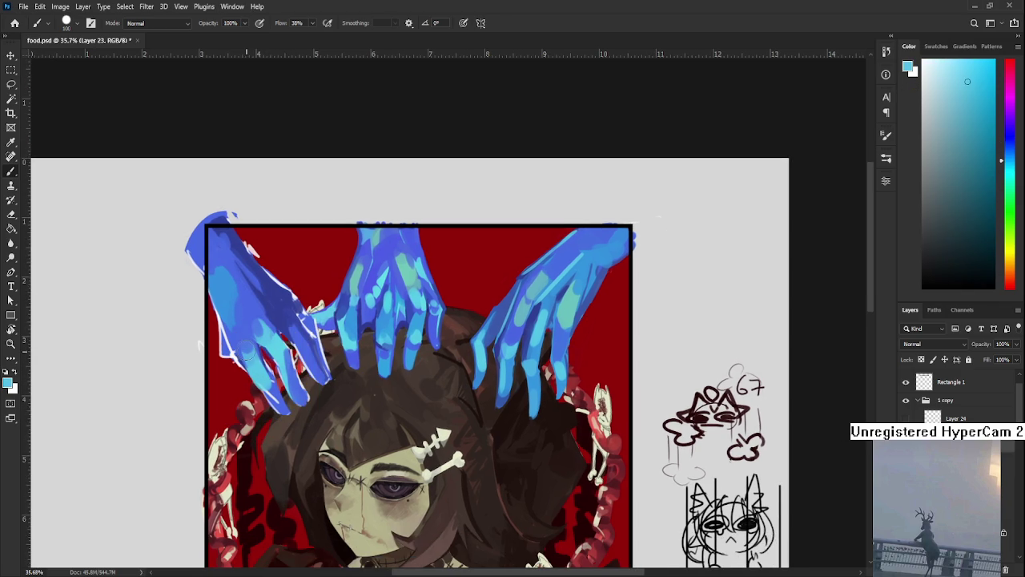
alt+click(248, 351)
scroll(264, 353, down, 1)
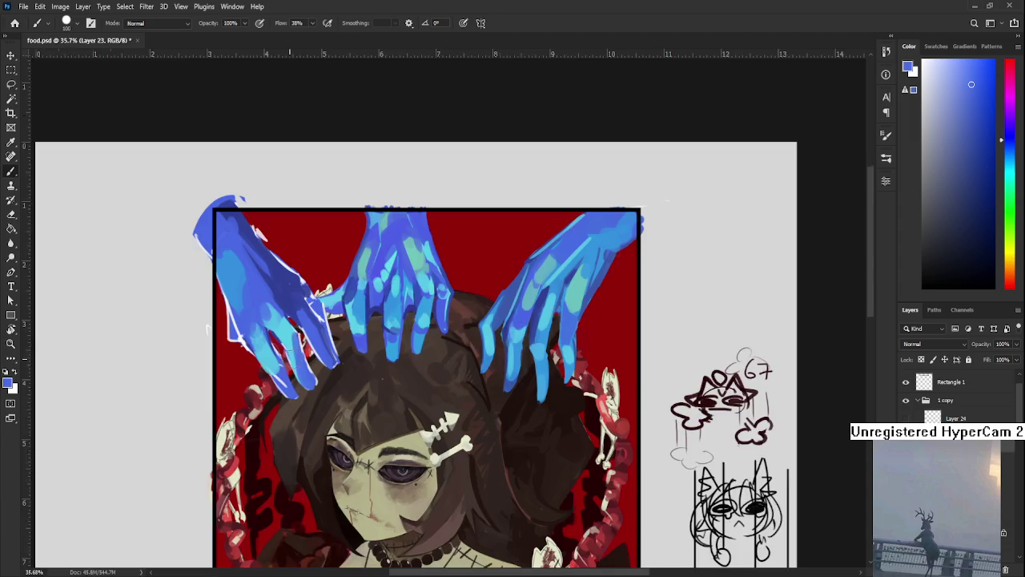
scroll(293, 337, down, 3)
scroll(375, 293, up, 3)
scroll(229, 321, right, 2)
scroll(221, 292, up, 1)
scroll(220, 292, up, 1)
scroll(227, 393, up, 2)
Sample colours across the lower left hand, settling on its medium blue.
alt+click(214, 380)
alt+click(225, 408)
alt+click(234, 418)
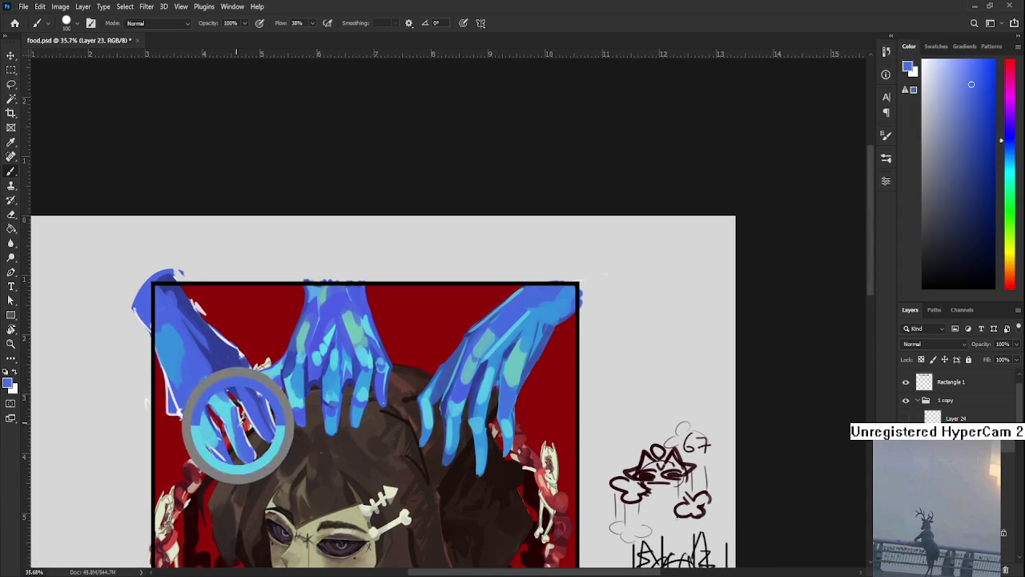
alt+click(221, 400)
alt+click(221, 398)
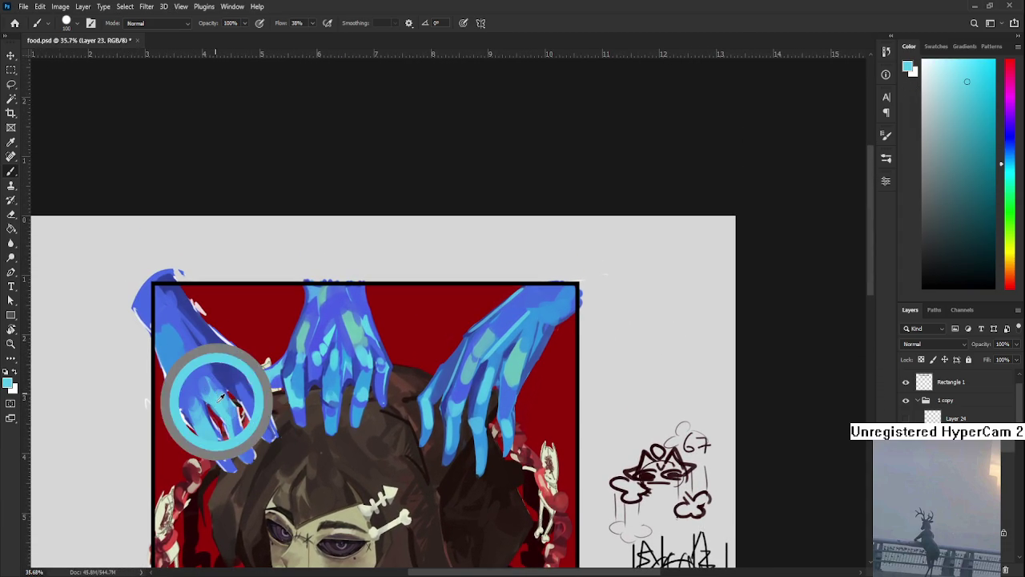
alt+click(211, 379)
alt+click(209, 378)
Pick light cyan and then blue from the left hand's fingers.
alt+click(228, 395)
alt+click(213, 391)
alt+click(196, 417)
alt+click(194, 389)
scroll(196, 393, down, 3)
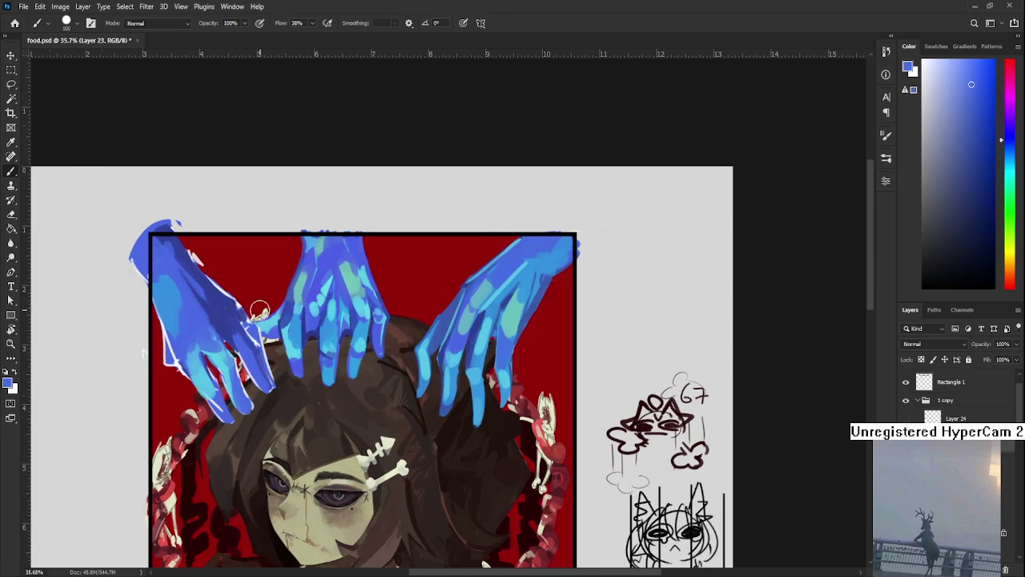
scroll(255, 313, down, 3)
scroll(263, 309, up, 1)
scroll(241, 377, up, 1)
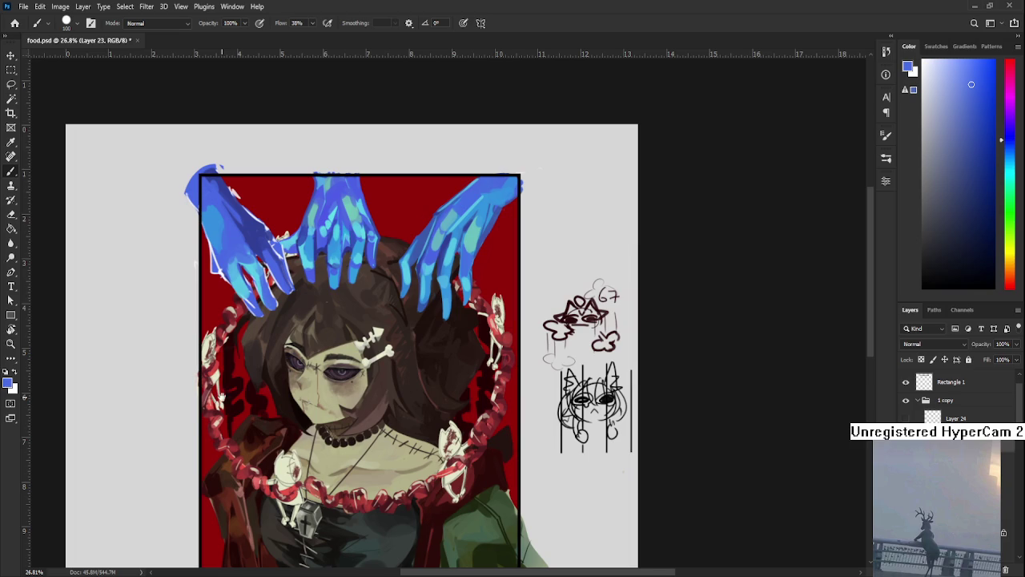
Sample a lighter blue and paint strokes over the top-left hand.
scroll(256, 346, up, 2)
alt+click(238, 275)
drag(236, 256, 210, 236)
alt+click(239, 293)
alt+click(255, 293)
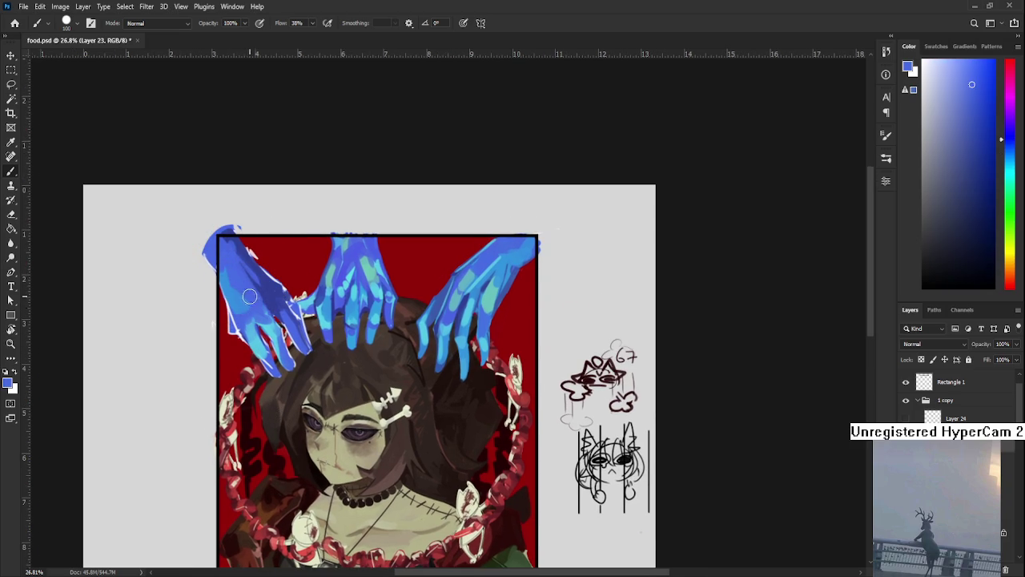
alt+click(237, 286)
Sample lighter cyan-blue and deeper periwinkle tones from the hand.
alt+click(244, 329)
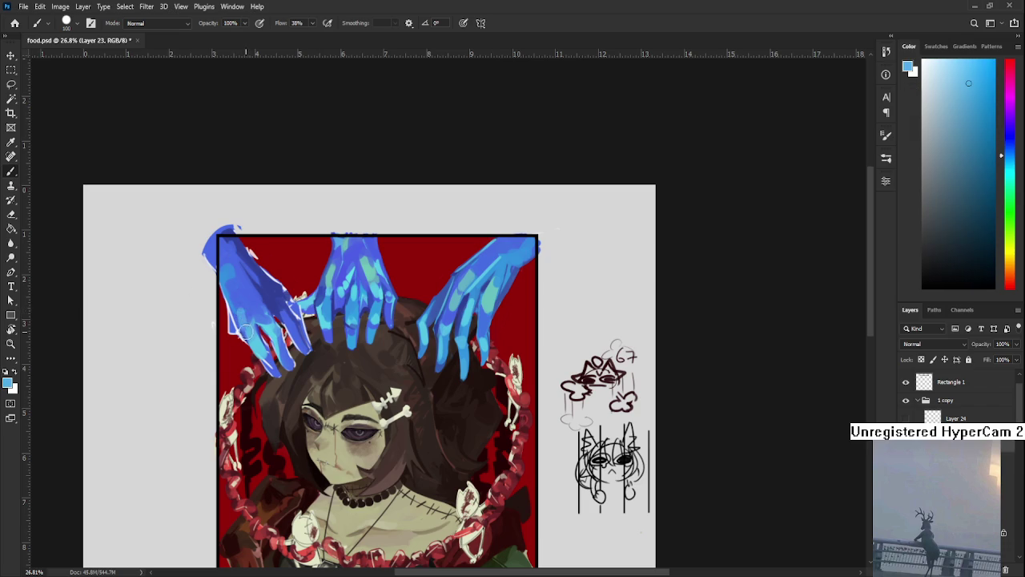
alt+click(242, 311)
alt+click(251, 330)
alt+click(251, 315)
alt+click(254, 313)
drag(261, 301, 270, 322)
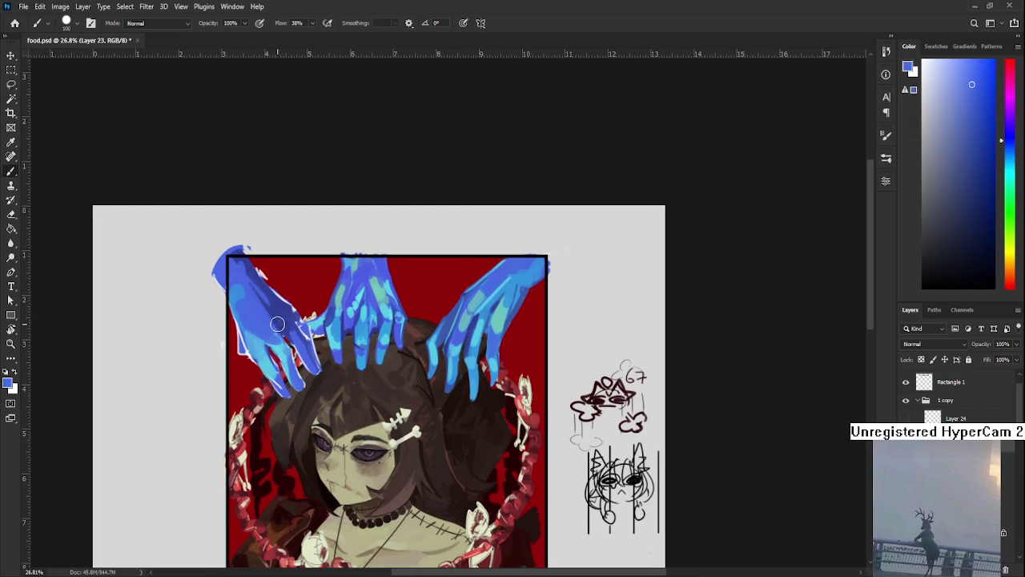
alt+click(274, 336)
alt+click(266, 324)
alt+click(273, 328)
alt+click(272, 330)
alt+click(269, 322)
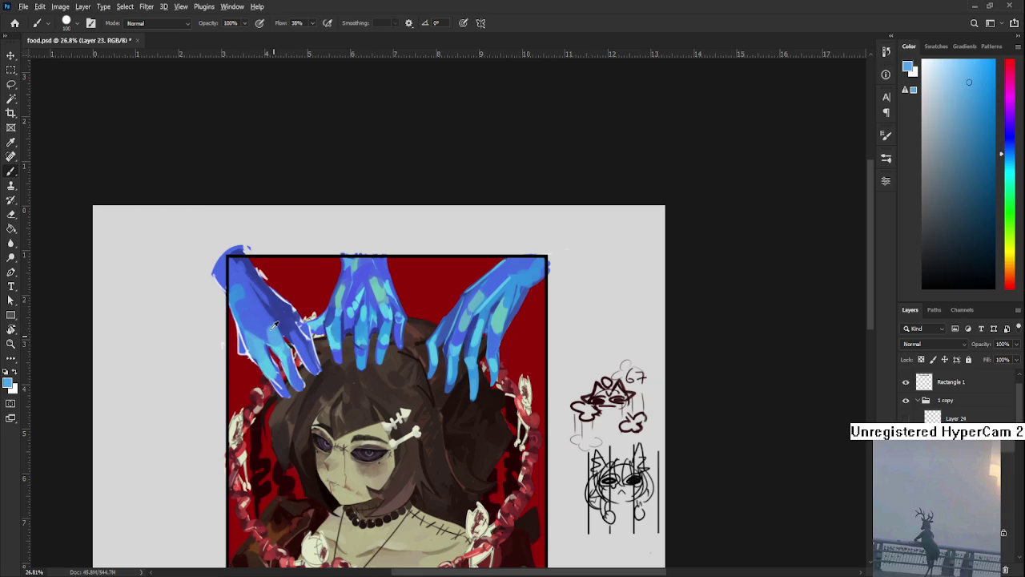
alt+click(271, 327)
Pick a saturated periwinkle blue and a lighter sky blue from the hand.
drag(267, 325, 278, 336)
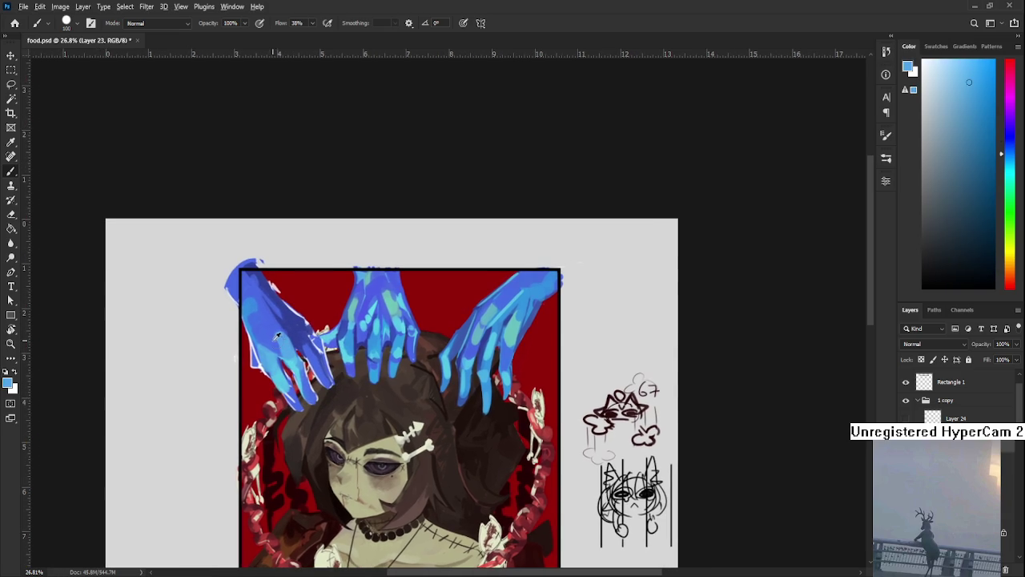
alt+click(274, 338)
alt+click(285, 342)
alt+click(282, 338)
alt+click(285, 340)
alt+click(290, 343)
alt+click(285, 345)
Pick a darker royal blue from the left hand, then the middle hands' light teal.
drag(278, 340, 274, 336)
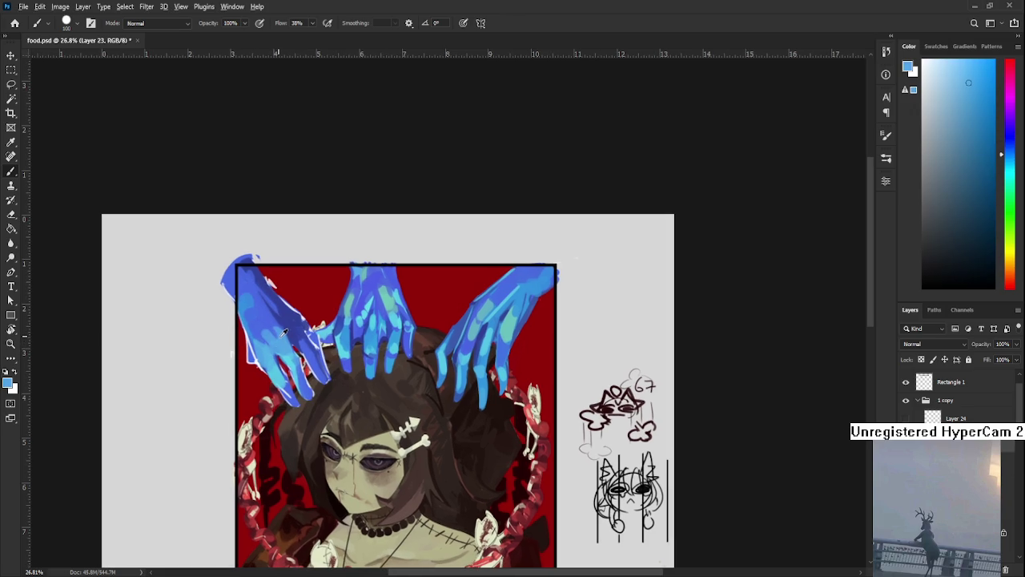
alt+click(274, 337)
alt+click(274, 337)
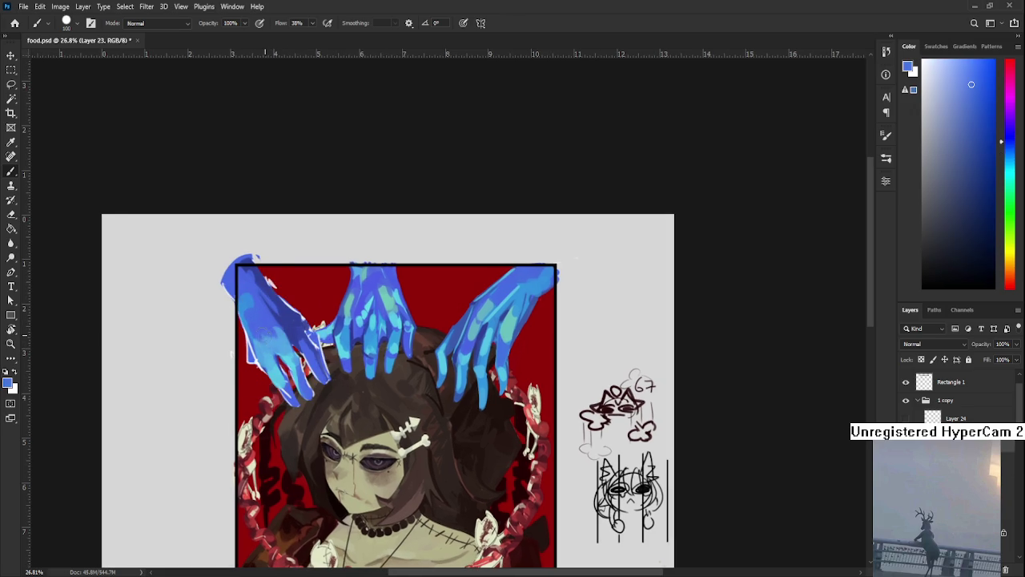
alt+click(289, 336)
alt+click(290, 319)
drag(290, 319, 266, 344)
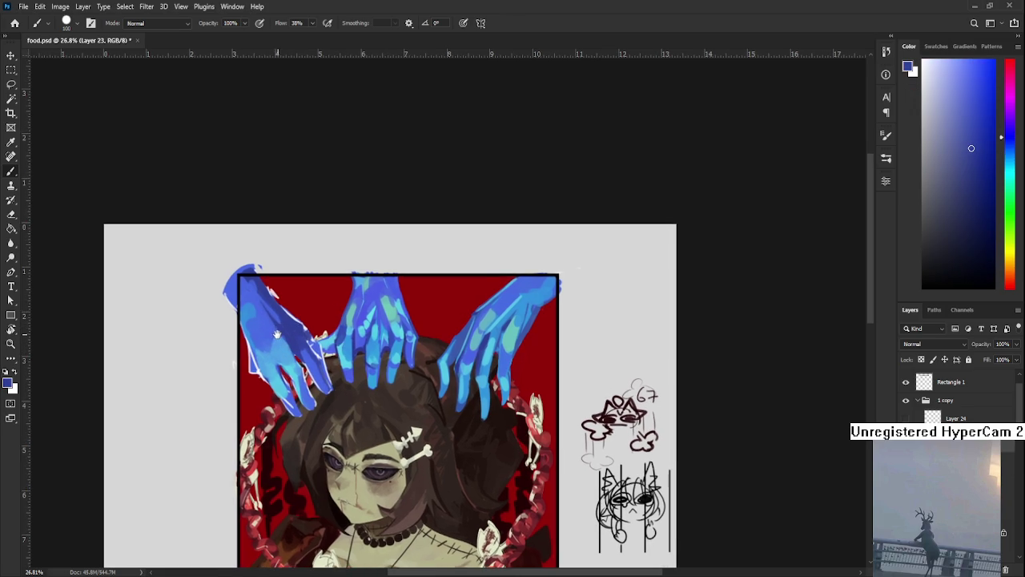
alt+click(271, 319)
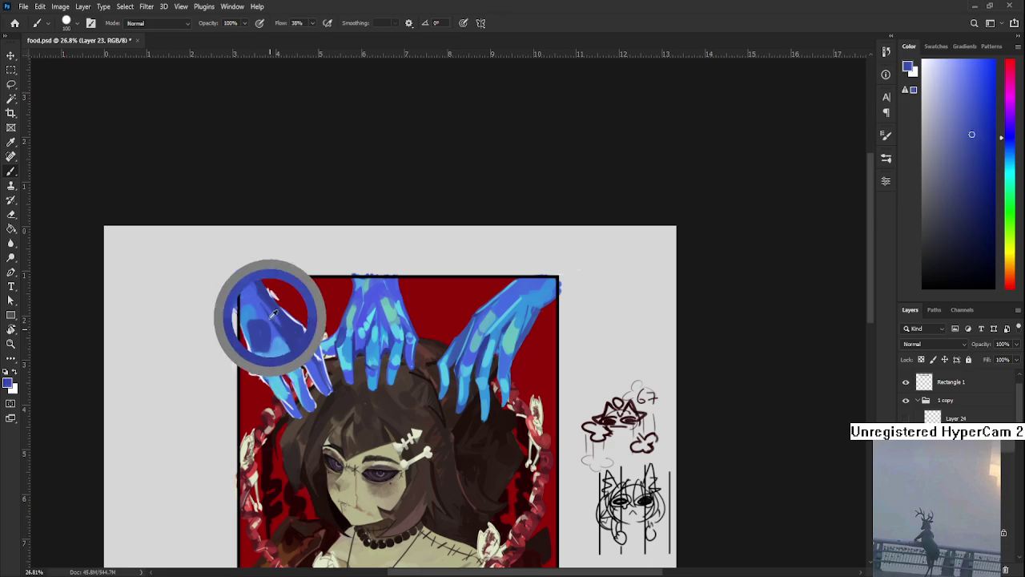
drag(313, 350, 299, 347)
alt+click(374, 305)
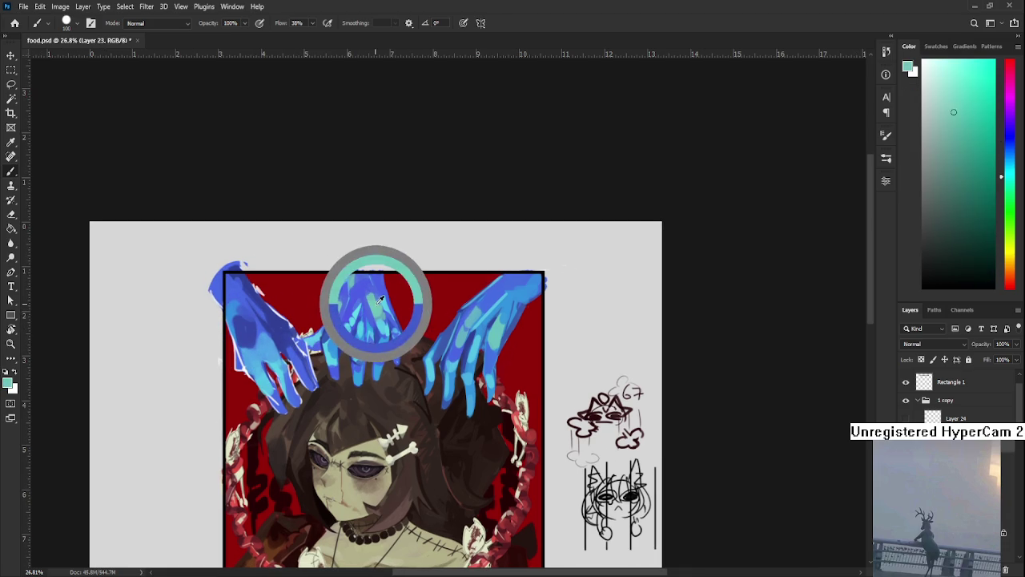
Paint a light teal highlight on the left hand, then sample darker blues for shading.
drag(241, 314, 250, 324)
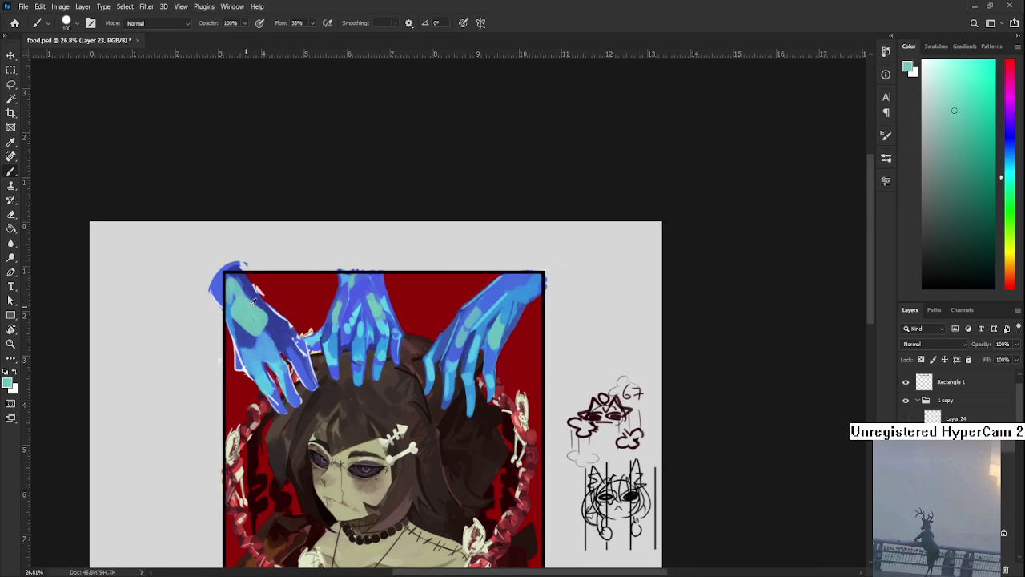
alt+click(252, 296)
alt+click(246, 309)
alt+click(254, 296)
scroll(270, 307, up, 2)
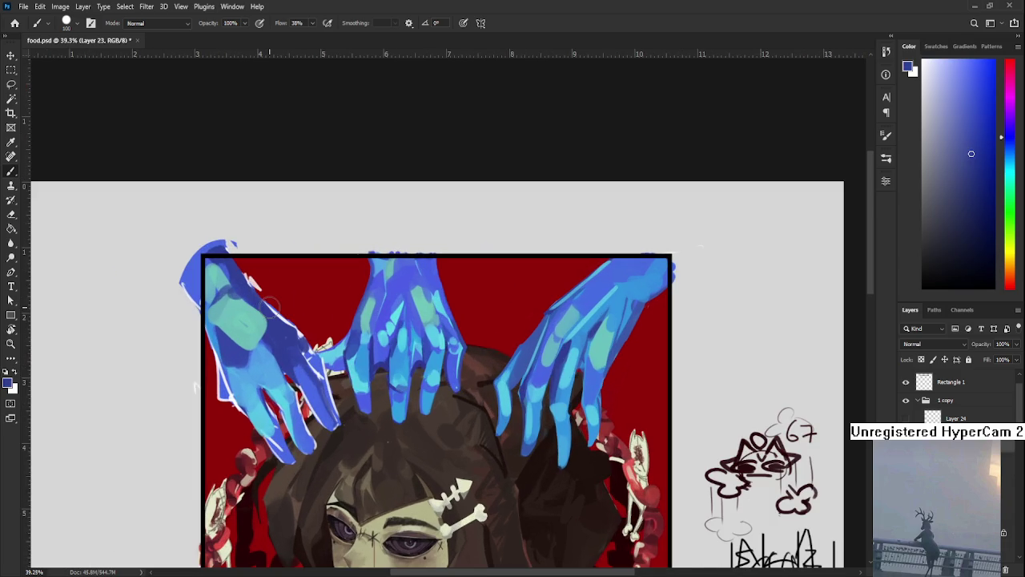
alt+click(268, 340)
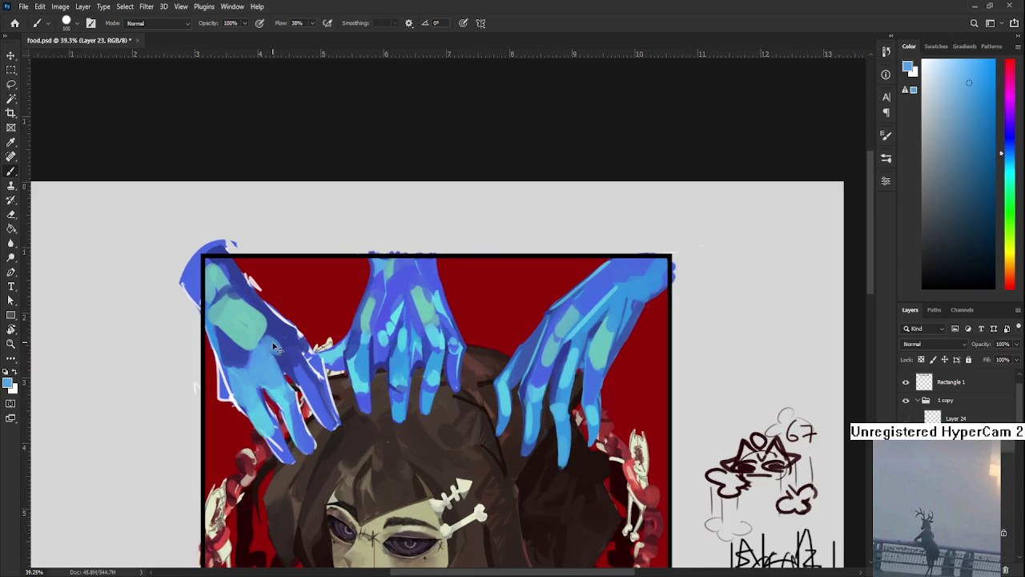
alt+click(287, 351)
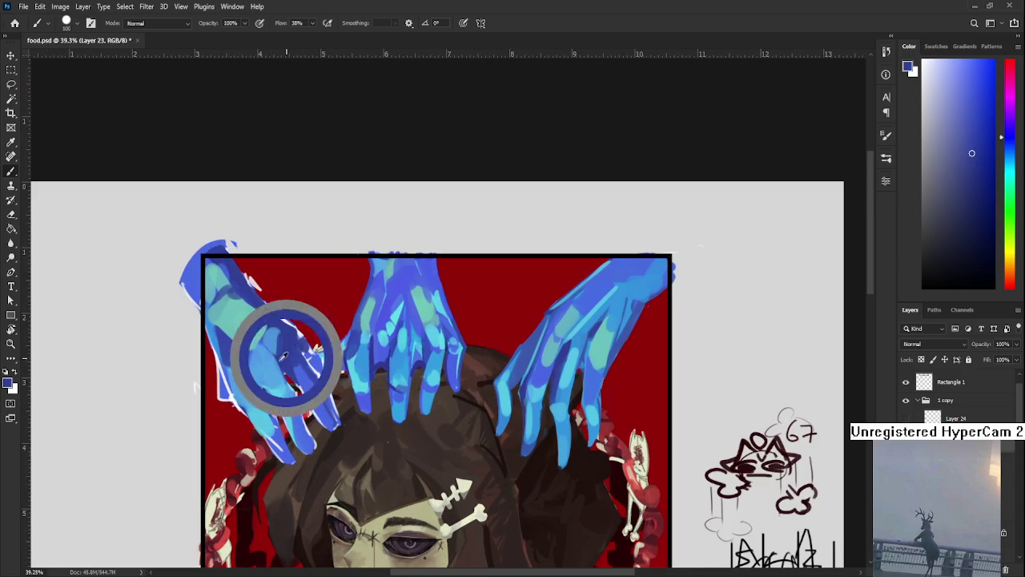
Sample the left hand's light cyan, then its dark blue.
alt+click(280, 378)
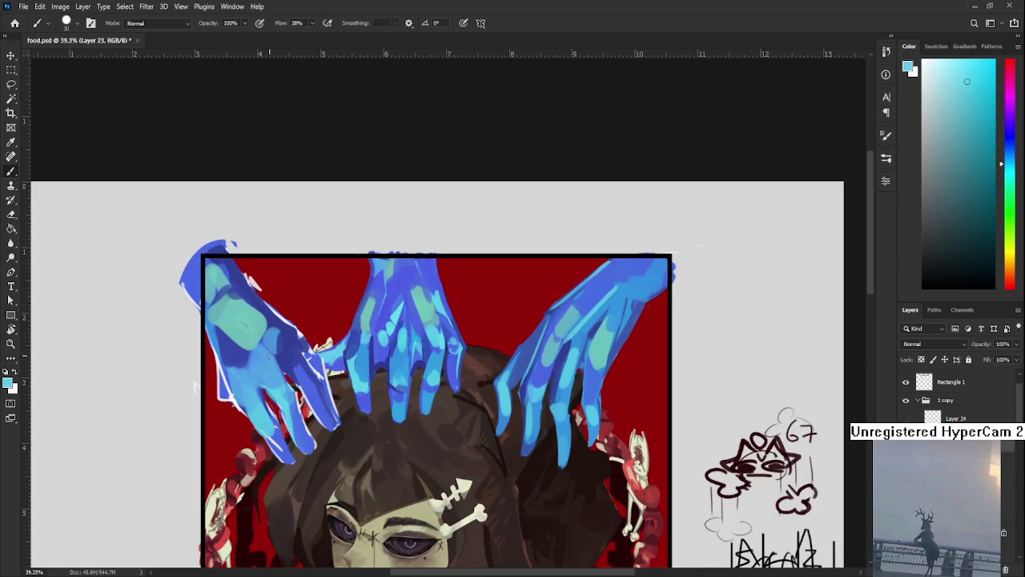
alt+click(258, 366)
alt+click(269, 360)
alt+click(272, 345)
alt+click(282, 358)
alt+click(273, 322)
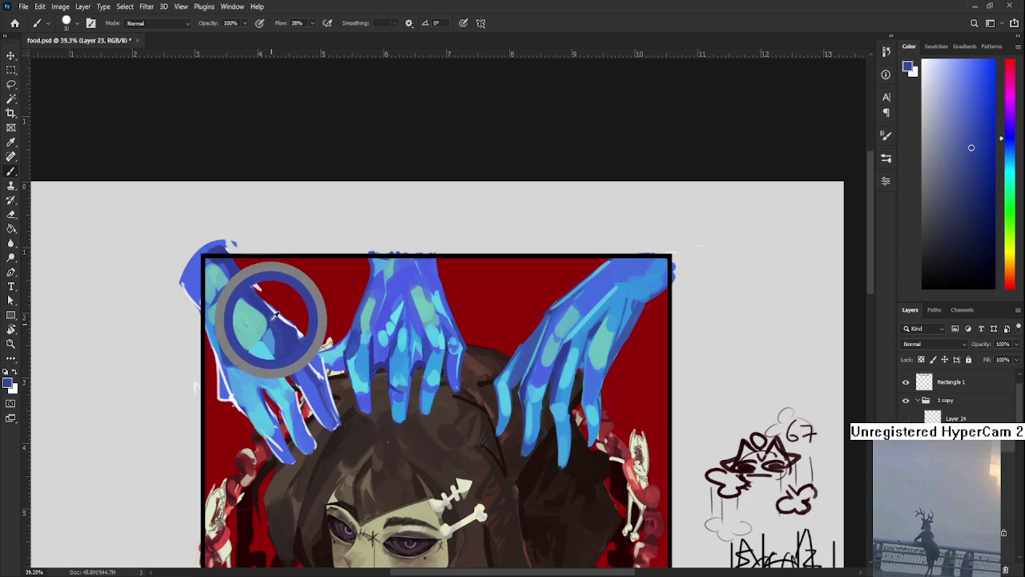
alt+click(268, 316)
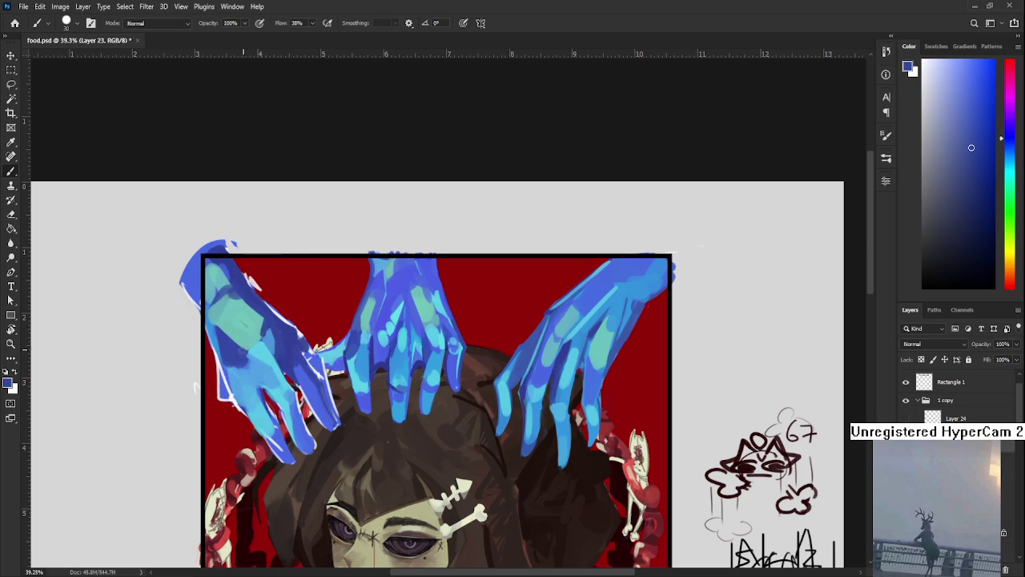
Pick the light teal highlight colour and medium blue, recentring on the left hand.
alt+click(234, 351)
alt+click(226, 331)
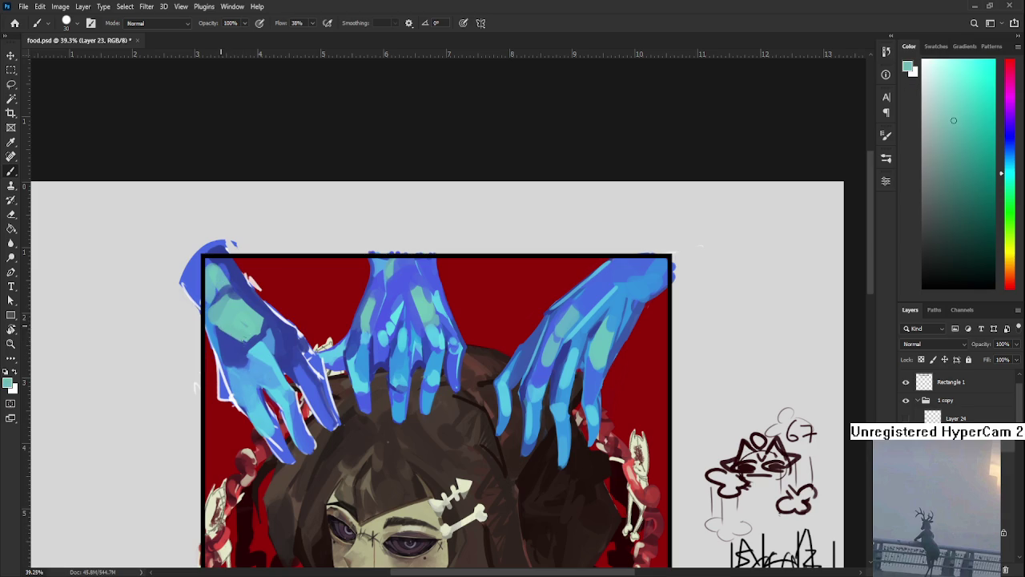
alt+click(262, 332)
drag(266, 319, 287, 357)
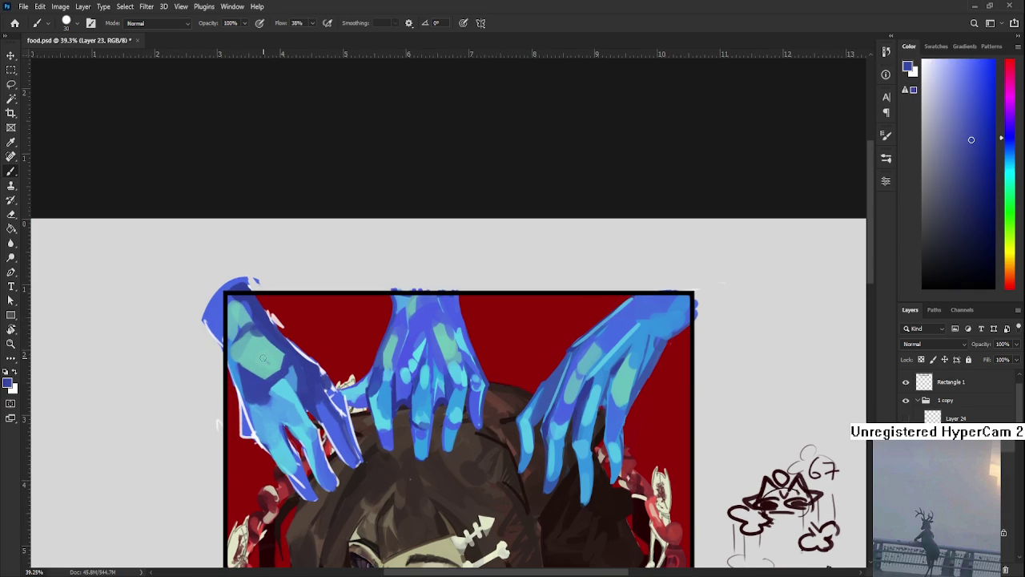
alt+click(256, 341)
alt+click(270, 328)
alt+click(257, 340)
alt+click(262, 332)
Sample light, bright and deeper blues from the lower and upper hand.
alt+click(238, 367)
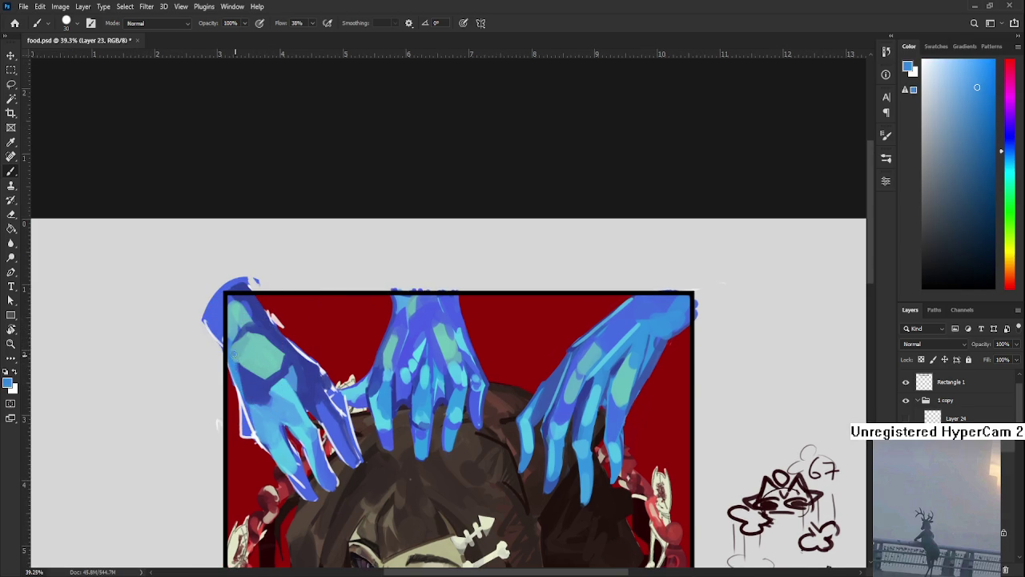
alt+click(240, 367)
alt+click(237, 358)
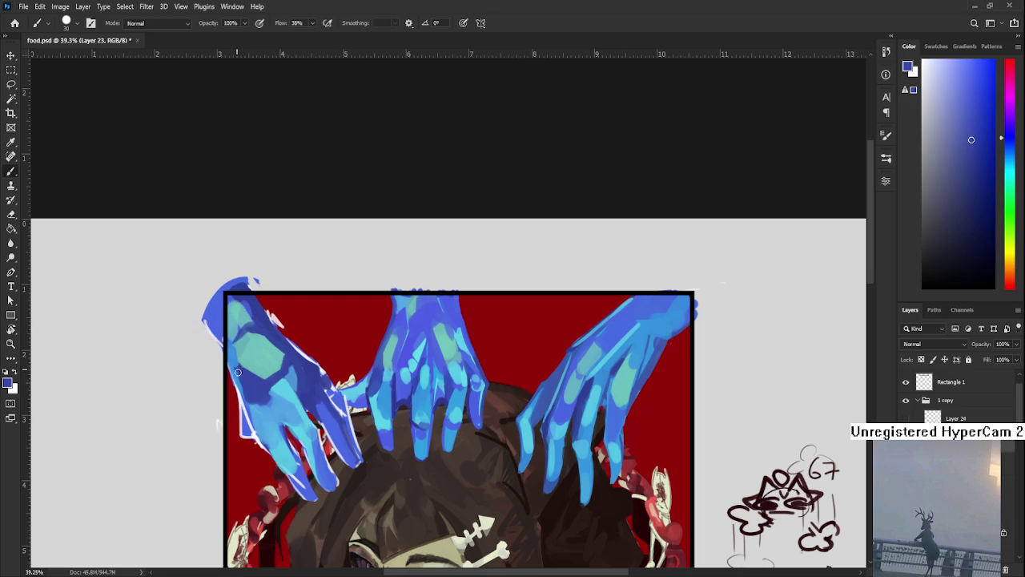
alt+click(239, 369)
alt+click(234, 344)
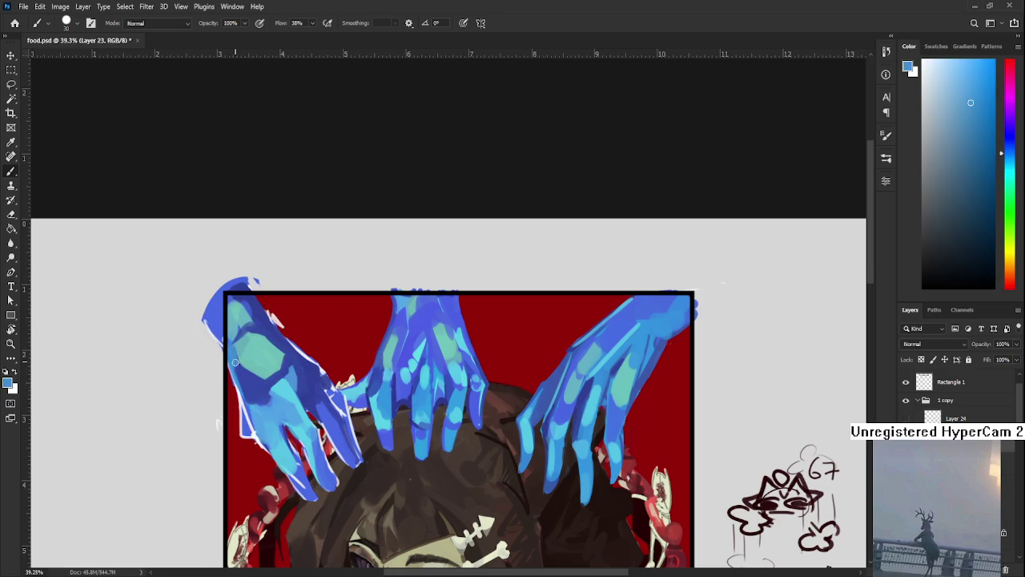
alt+click(236, 367)
alt+click(240, 335)
alt+click(236, 329)
alt+click(251, 326)
Refine the light cyan sample, then pick the left hand's dark blue.
alt+click(245, 328)
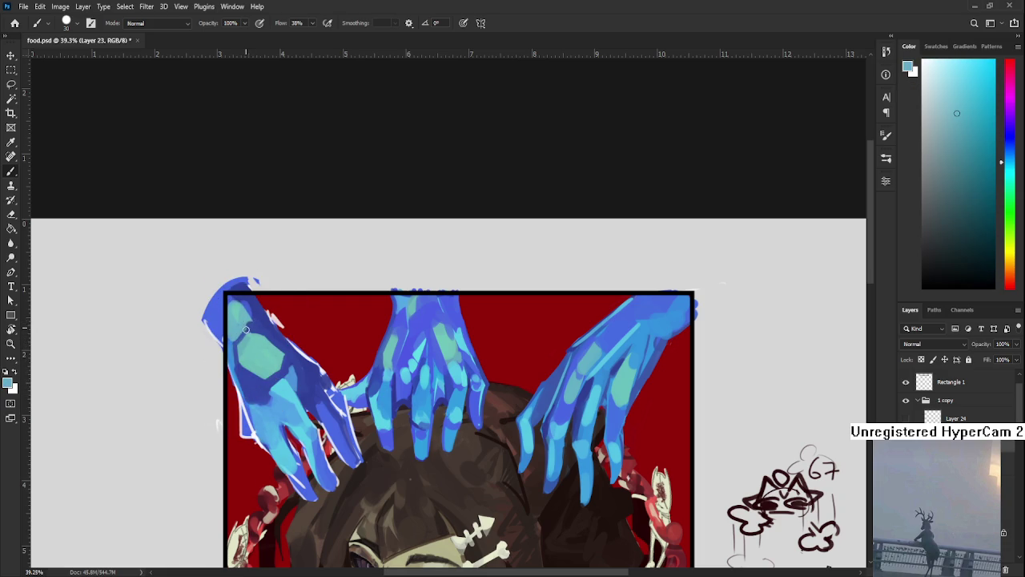
alt+click(260, 329)
alt+click(251, 320)
alt+click(260, 324)
drag(265, 318, 272, 348)
alt+click(248, 344)
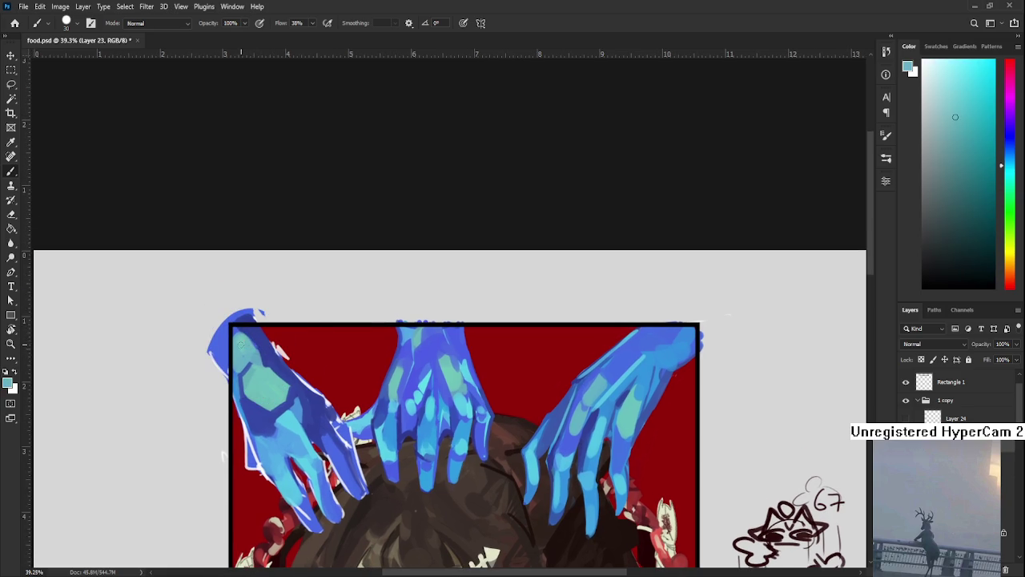
alt+click(260, 344)
alt+click(252, 338)
alt+click(268, 356)
alt+click(264, 343)
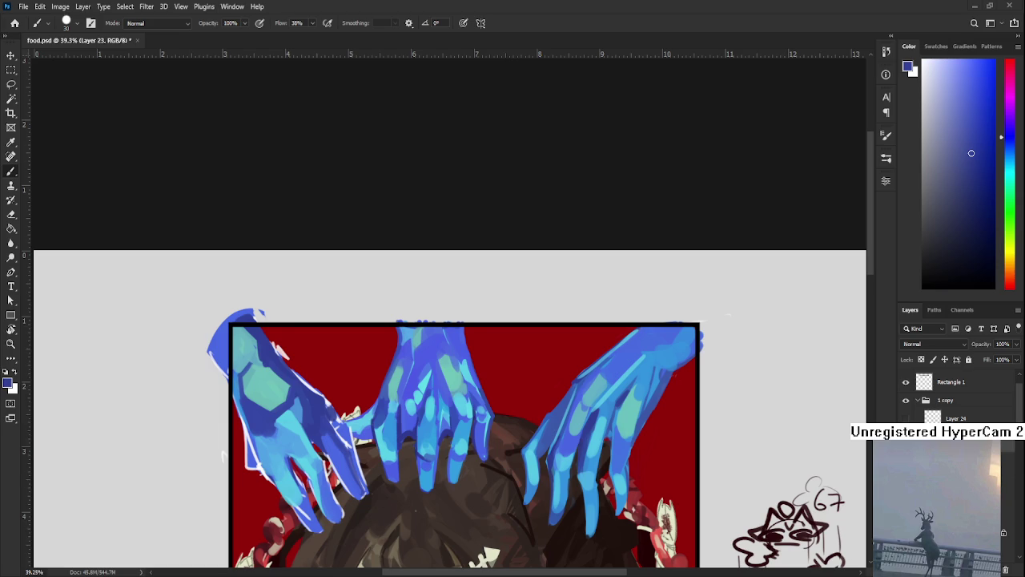
Shade the top-left hand with light blues and light cyan sampled from the hand.
scroll(309, 360, down, 2)
scroll(309, 361, down, 2)
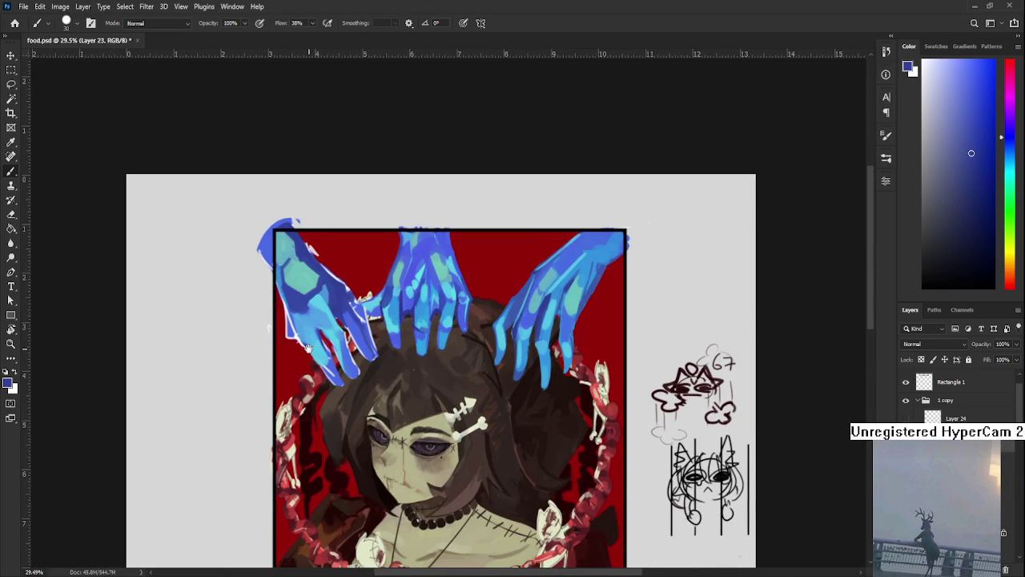
scroll(308, 348, right, 2)
alt+click(270, 288)
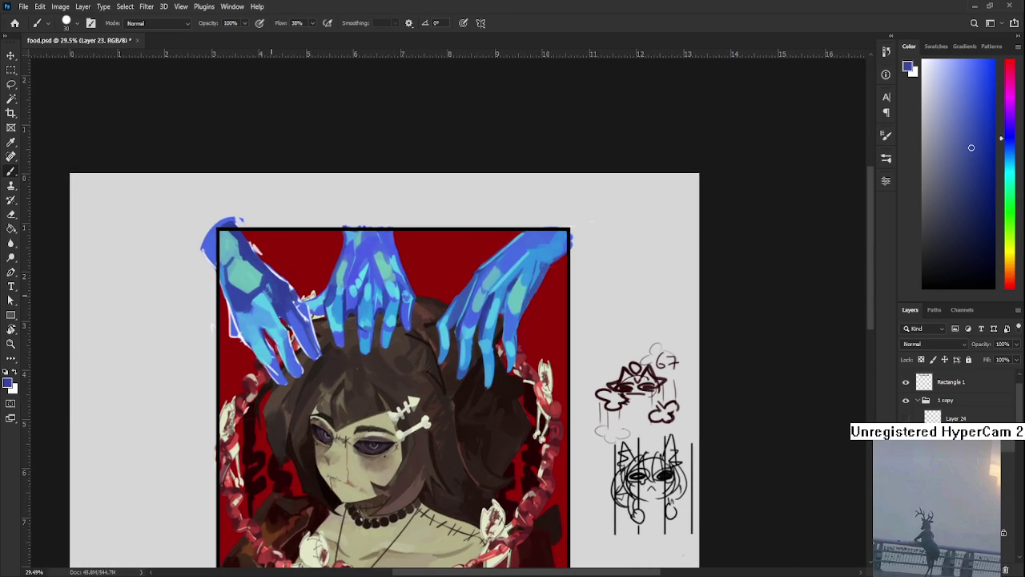
alt+click(270, 300)
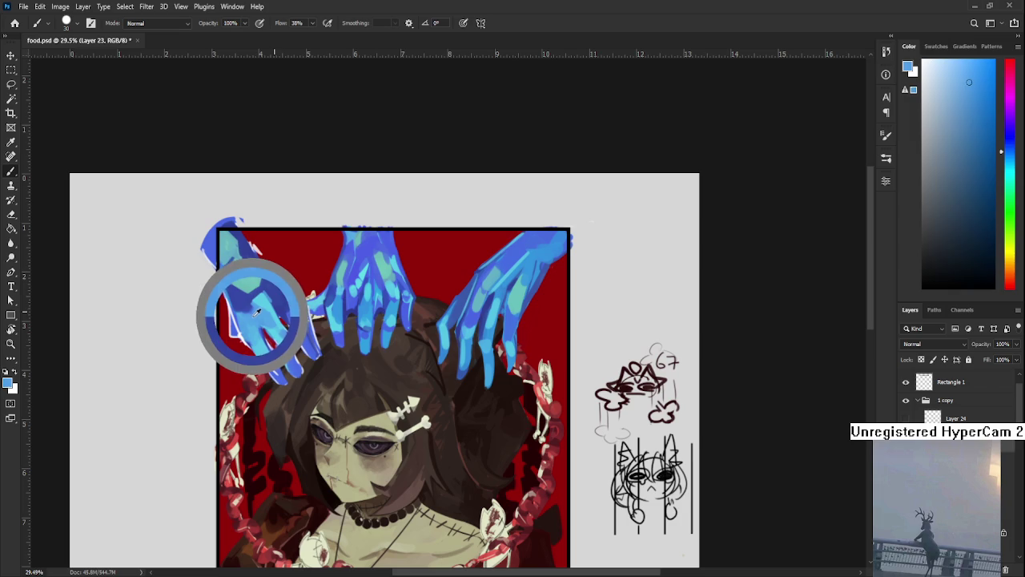
alt+click(259, 302)
alt+click(254, 295)
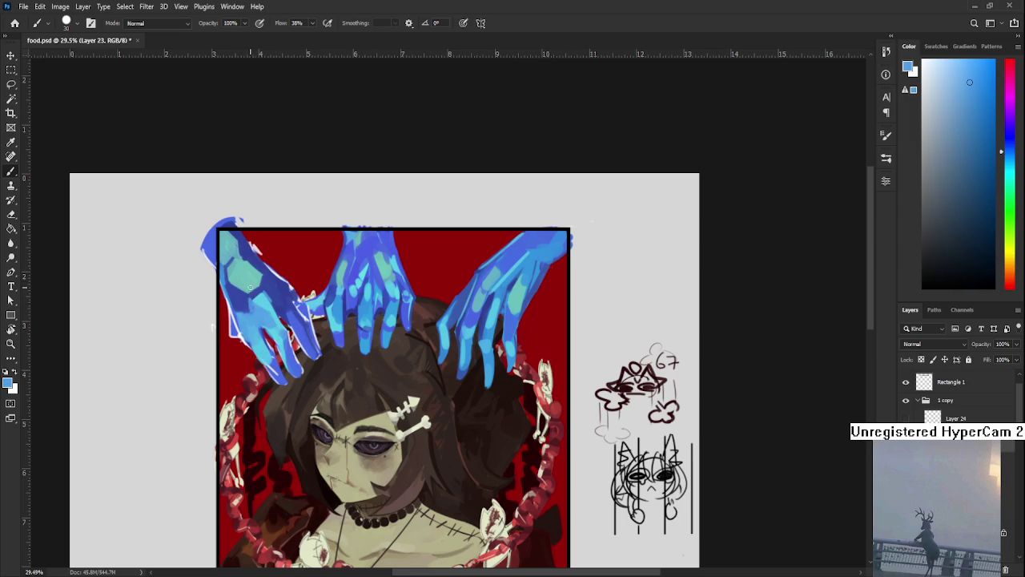
alt+click(248, 273)
alt+click(256, 297)
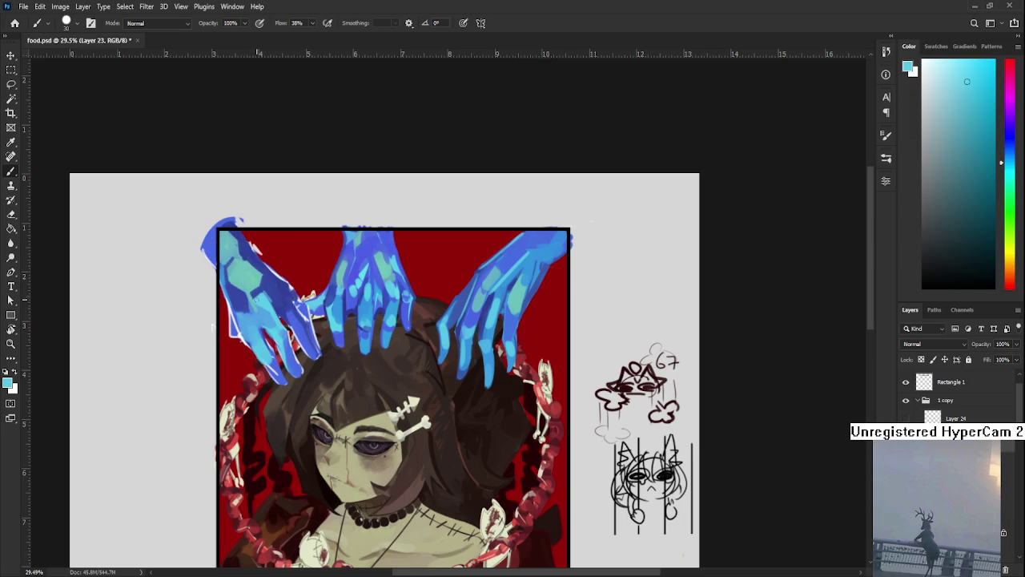
Alternate darker medium blue shading with light cyan highlights on the top-left hand.
alt+click(268, 287)
alt+click(262, 297)
alt+click(269, 289)
alt+click(254, 290)
alt+click(270, 295)
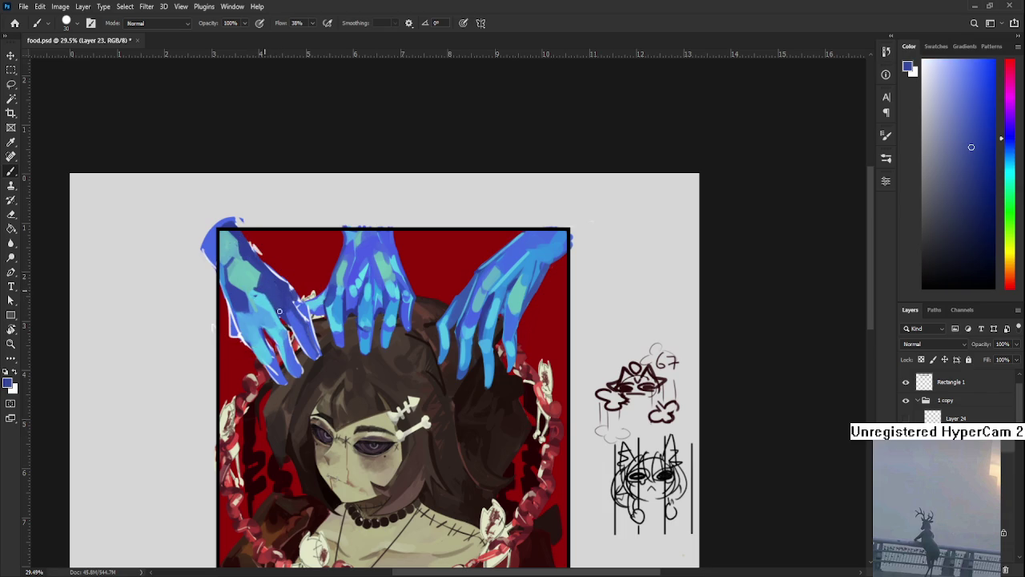
alt+click(259, 303)
alt+click(249, 281)
Blend mid blue into the top-left hand, keeping light cyan highlight touches.
alt+click(254, 291)
alt+click(255, 288)
alt+click(260, 311)
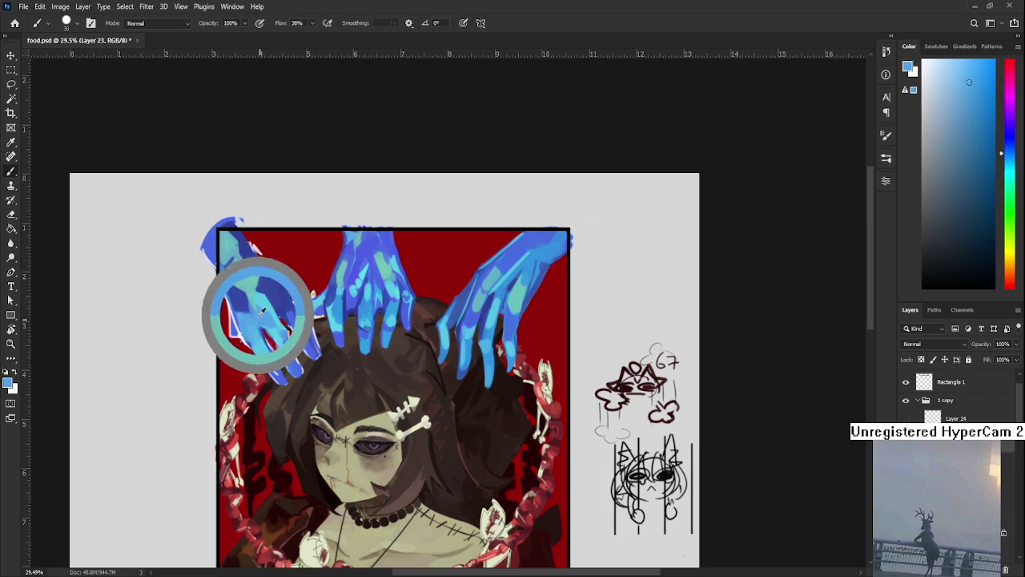
alt+click(257, 301)
alt+click(256, 295)
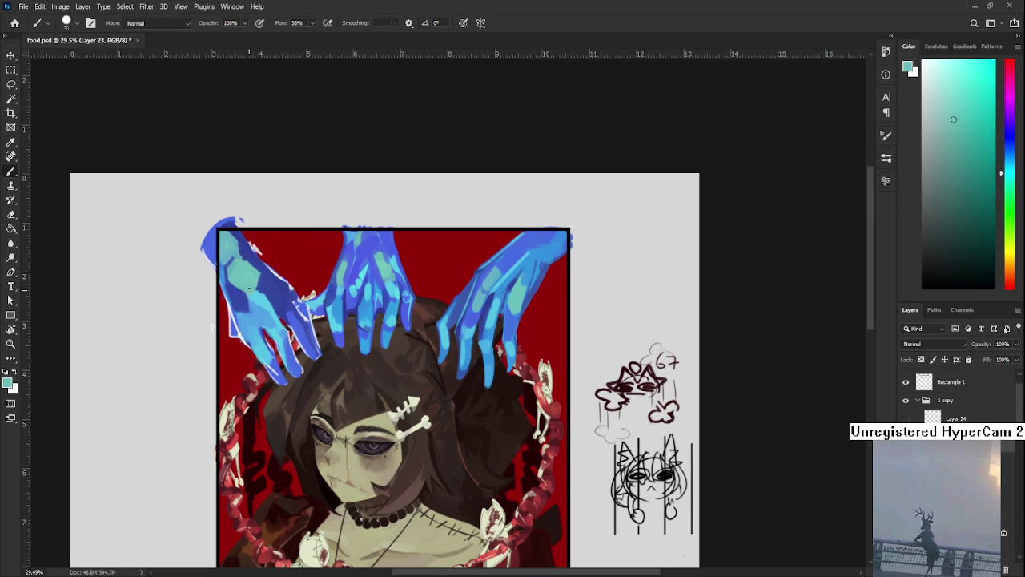
alt+click(257, 297)
alt+click(261, 302)
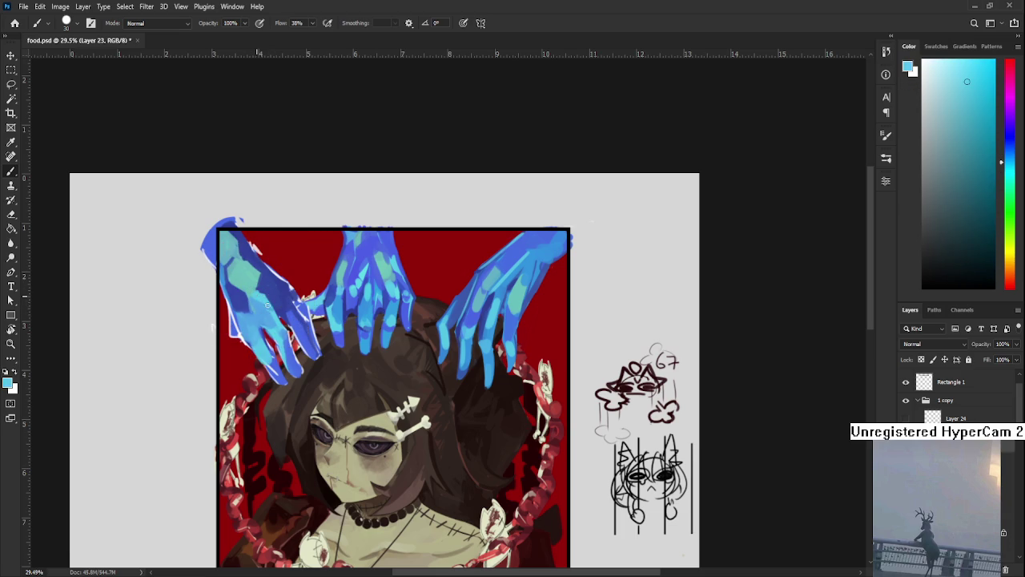
Blend the left hand using mid, lighter and darker blues sampled from the left and middle hands.
scroll(232, 291, up, 3)
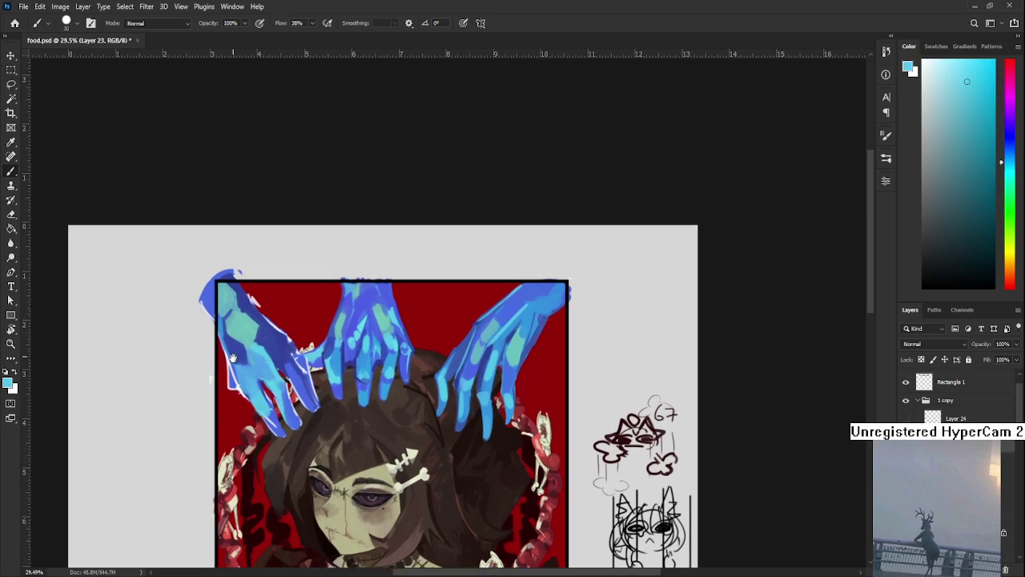
alt+click(258, 337)
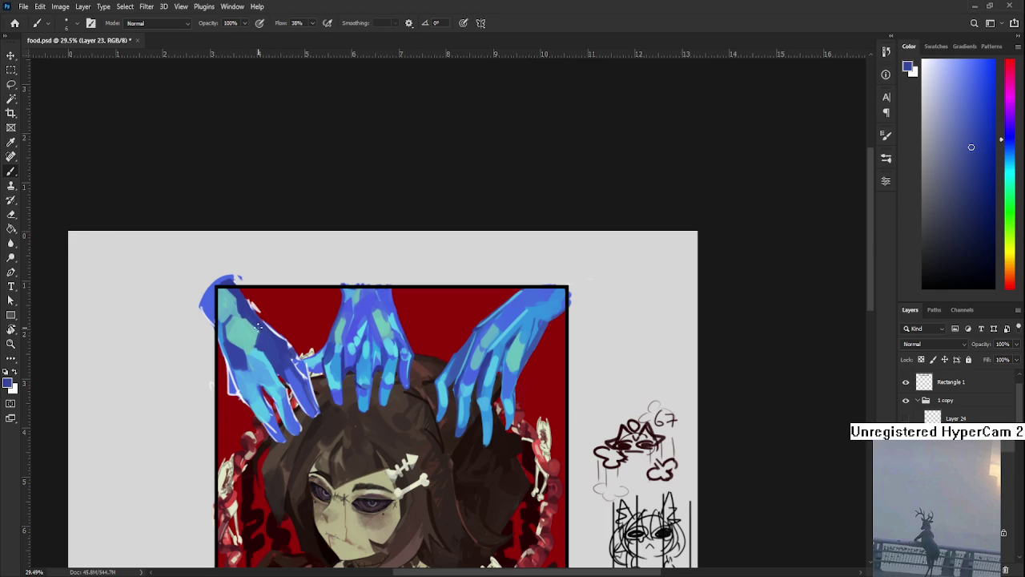
drag(259, 328, 388, 290)
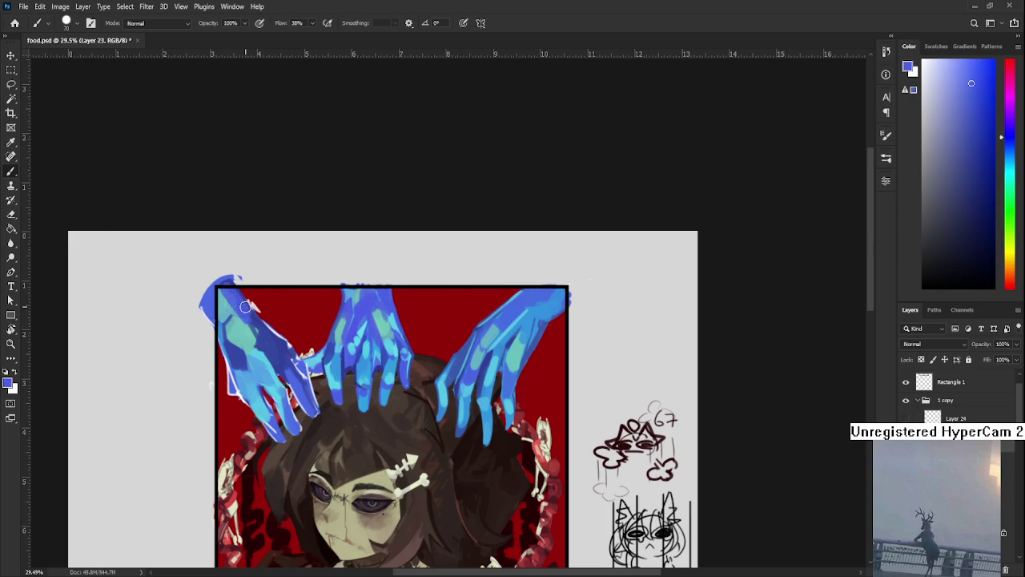
alt+click(274, 343)
alt+click(270, 342)
mouse_move(271, 344)
mouse_down()
mouse_move(248, 299)
mouse_move(265, 302)
mouse_up()
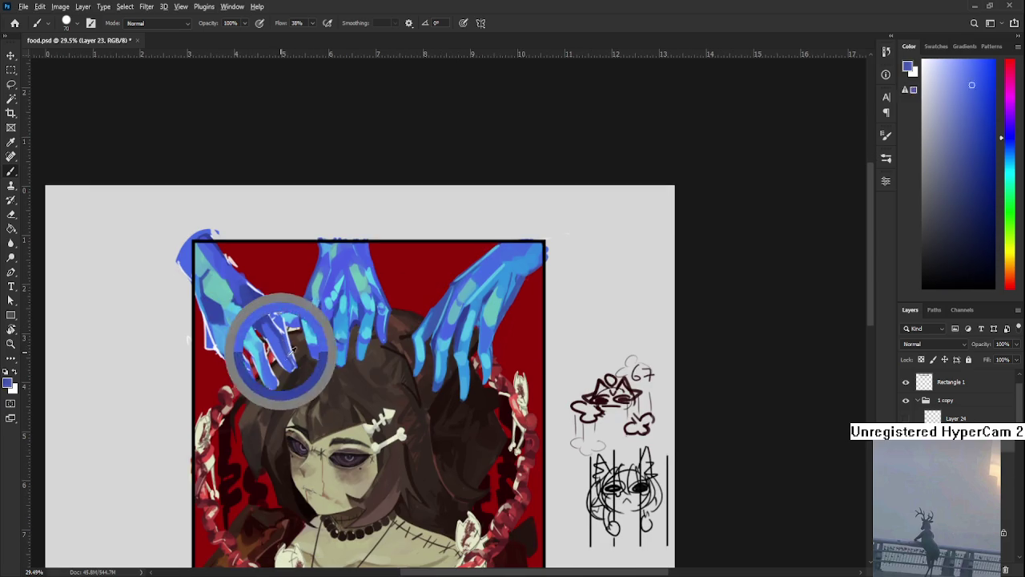
alt+click(321, 320)
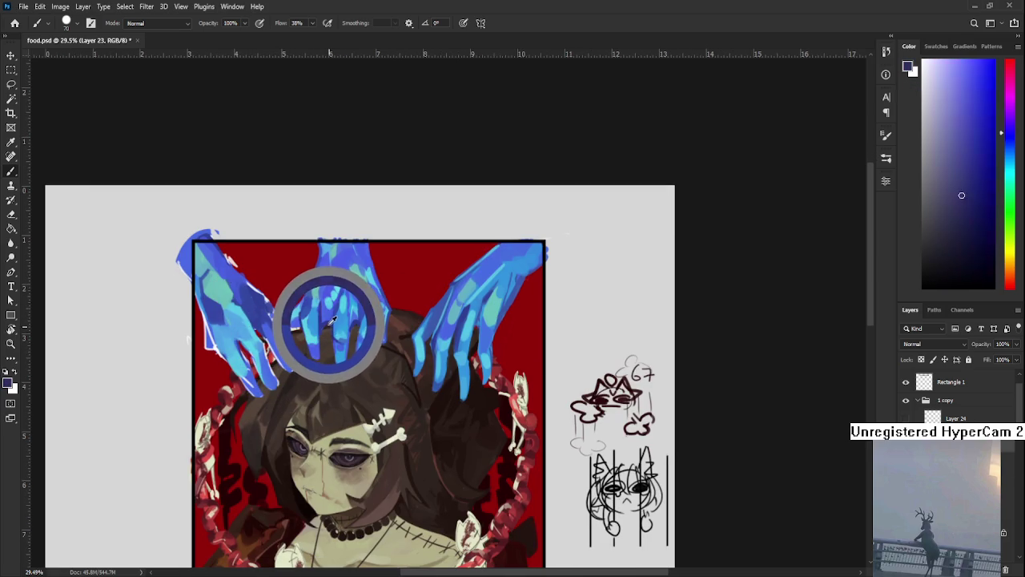
key(p)
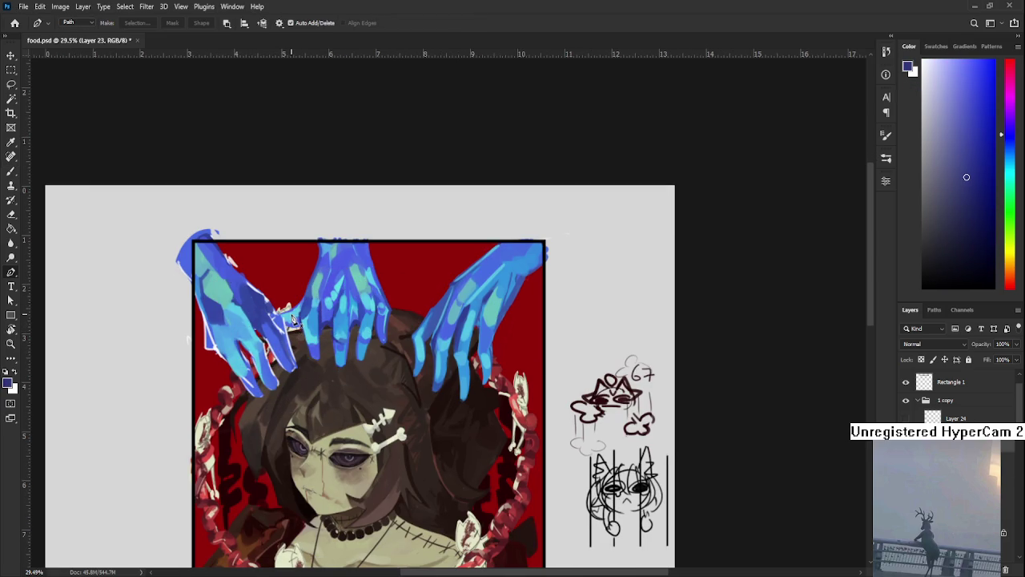
scroll(290, 301, up, 3)
Tilt the canvas view clockwise and paint dark blue shading along the left hand's finger edge.
key(b)
drag(290, 302, 342, 347)
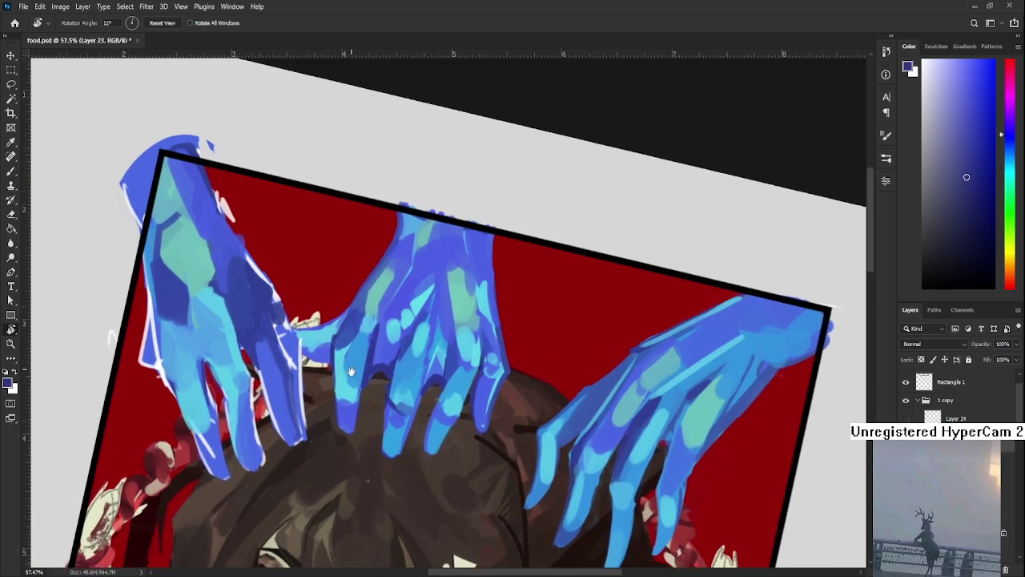
alt+click(342, 347)
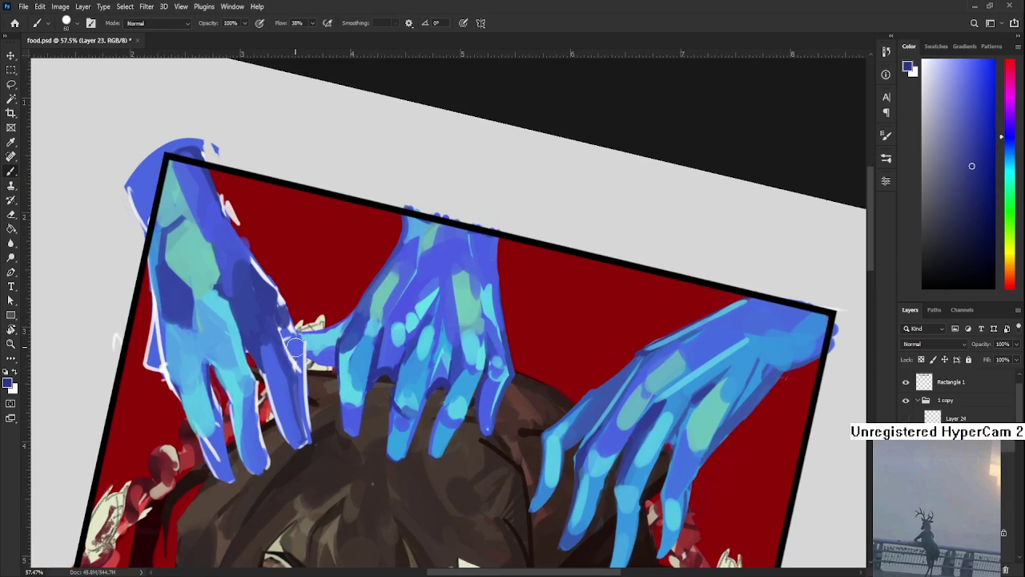
mouse_move(300, 386)
mouse_down()
mouse_move(310, 443)
mouse_move(309, 428)
mouse_up()
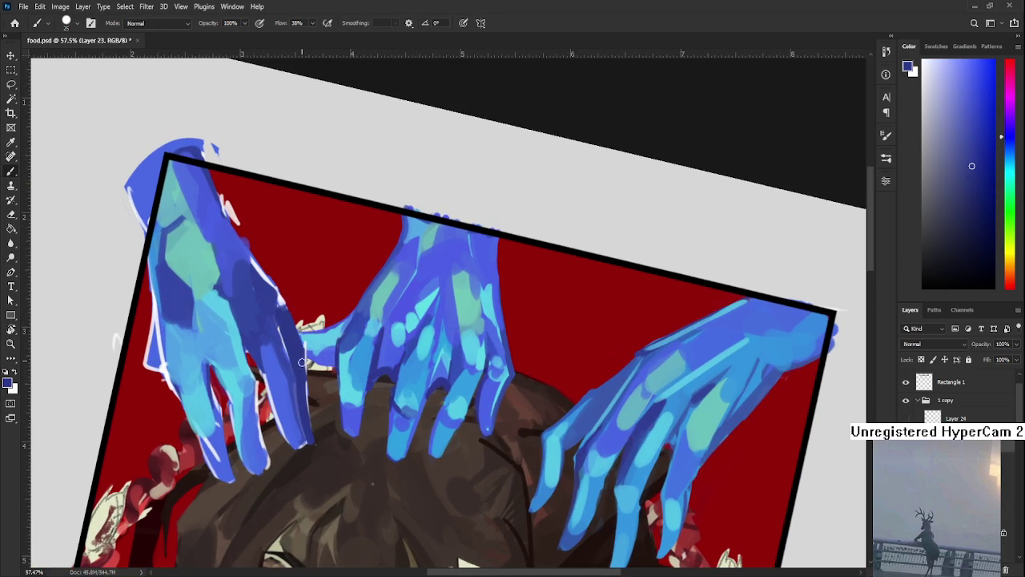
Tilt the view a little further and add more dark blue strokes to the left hand.
key(e)
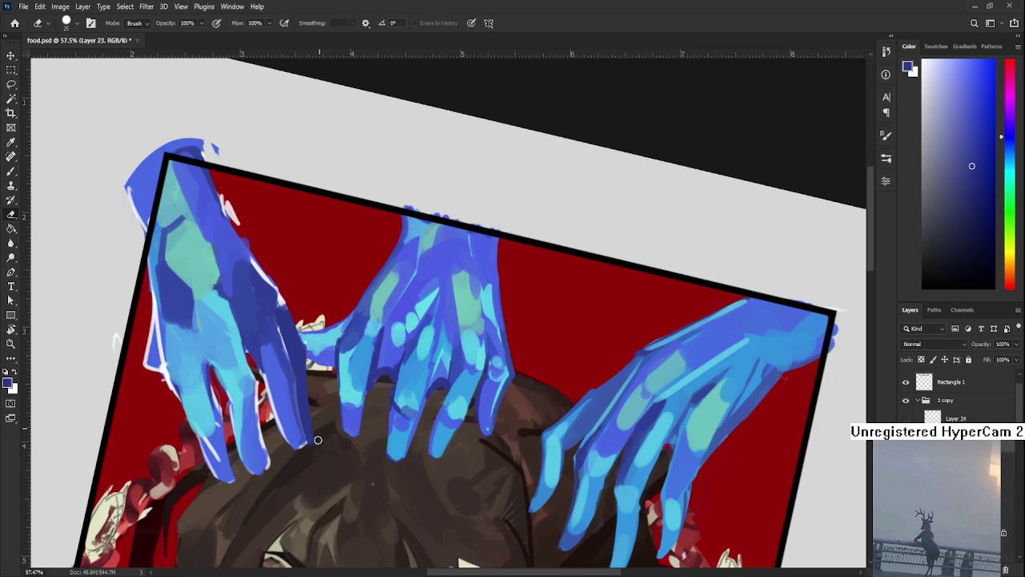
scroll(301, 401, up, 2)
key(r)
mouse_move(304, 383)
mouse_down()
mouse_move(291, 380)
mouse_move(250, 302)
mouse_up()
key(b)
drag(282, 374, 285, 393)
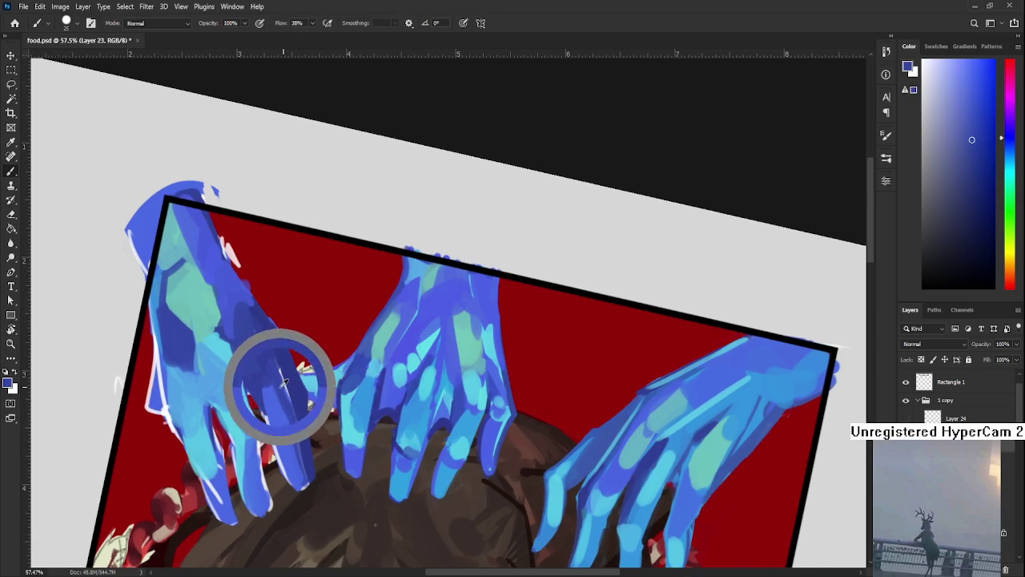
Paint a light cyan highlight down the left hand's finger and enlarge the brush.
alt+click(335, 397)
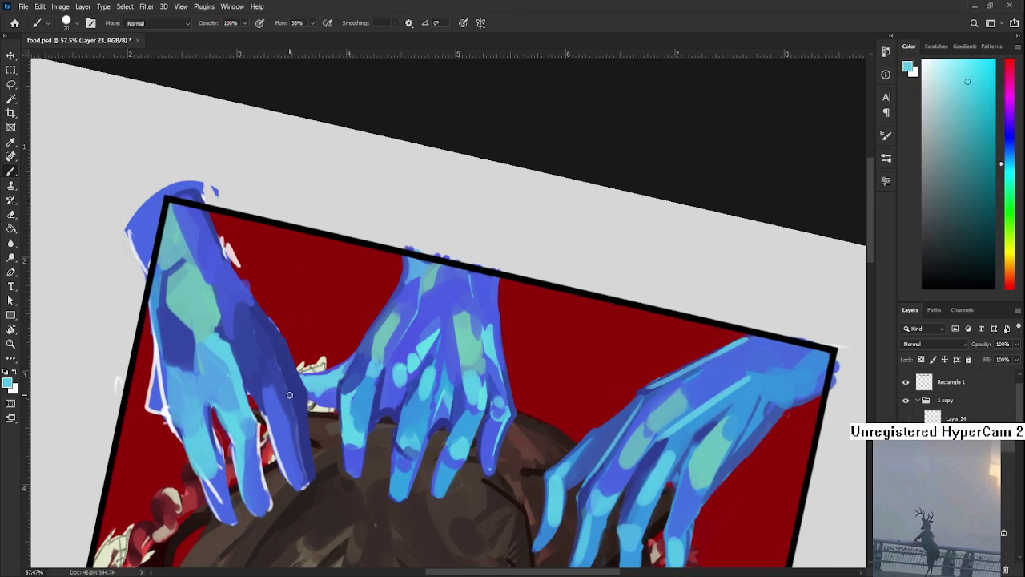
drag(284, 367, 293, 401)
drag(280, 356, 307, 482)
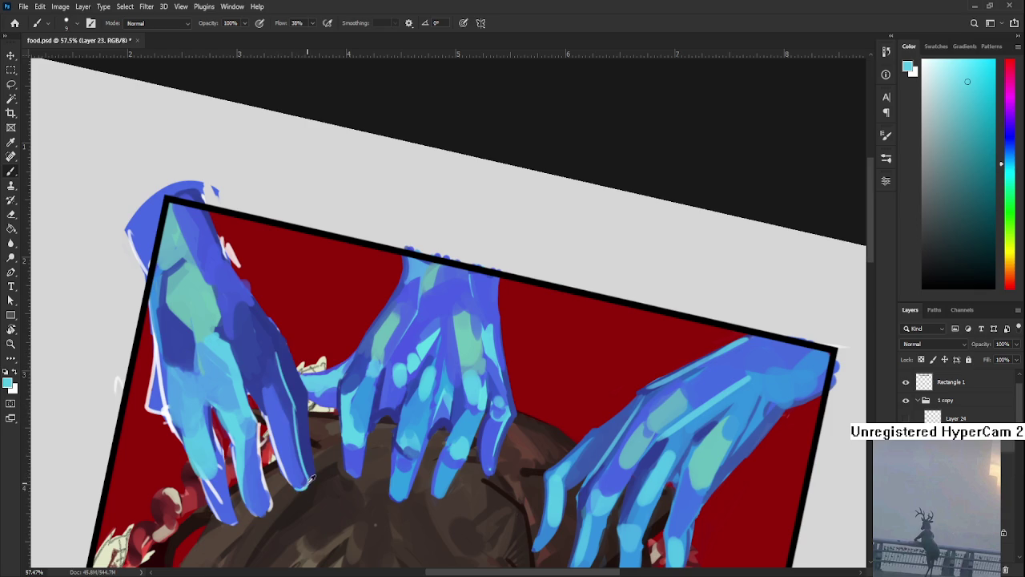
alt+click(301, 479)
key(])
key(])
key(])
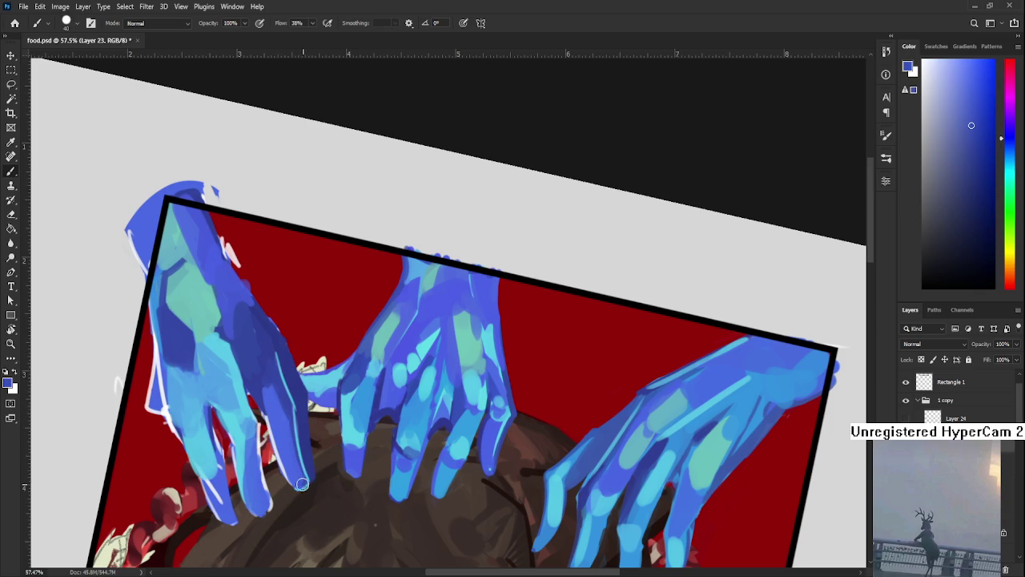
alt+click(295, 469)
alt+click(295, 461)
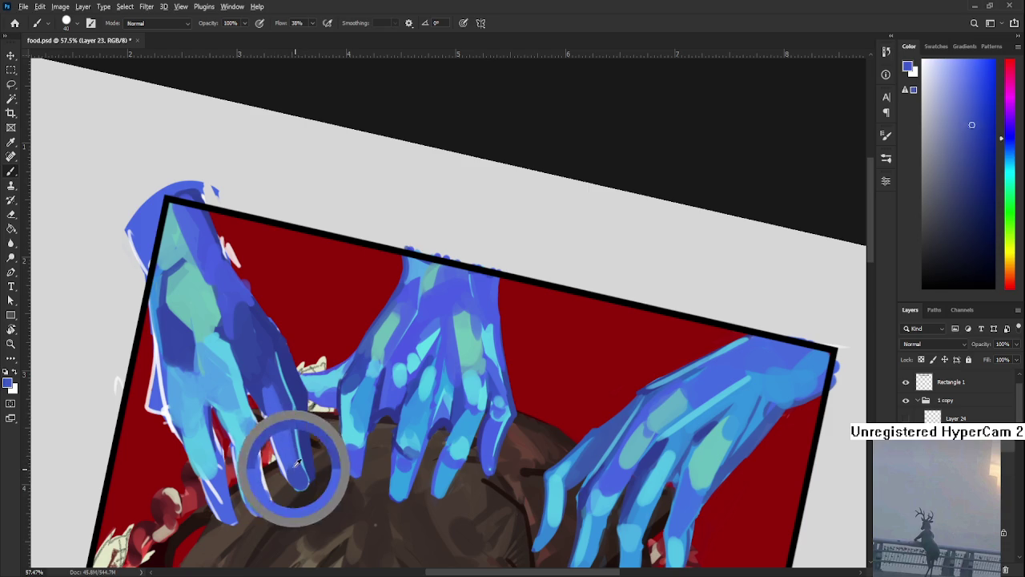
alt+click(300, 469)
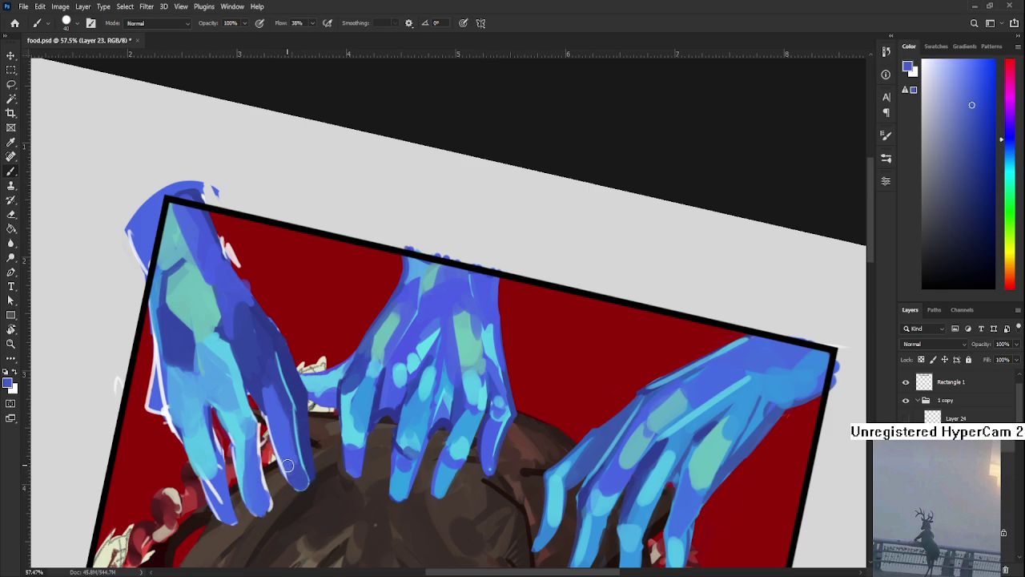
alt+click(272, 408)
Erase along the finger edge to the fingertip, then rework the fingertip in blues.
key(e)
drag(263, 430, 286, 488)
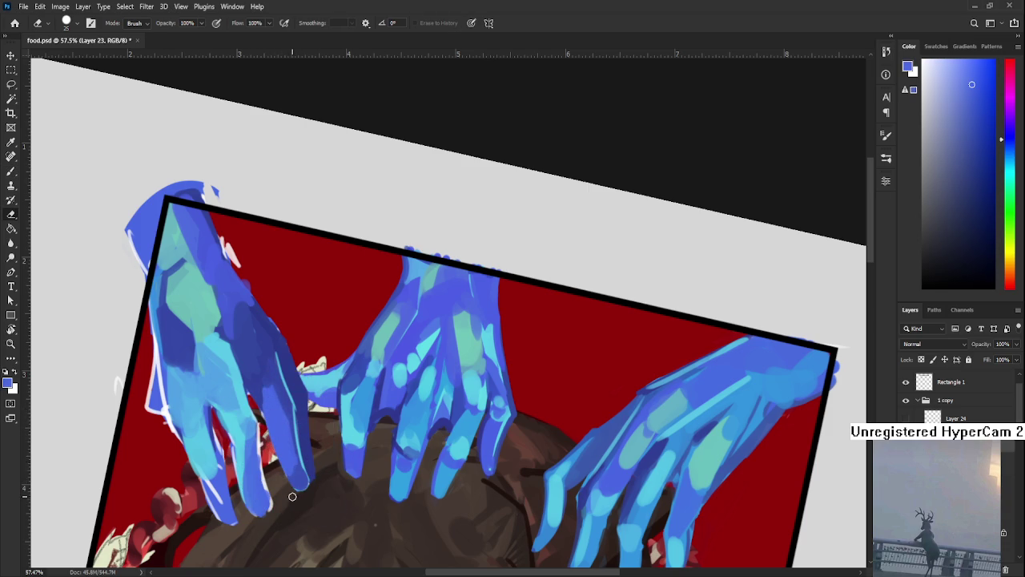
key(b)
alt+click(296, 452)
alt+click(301, 466)
alt+click(288, 445)
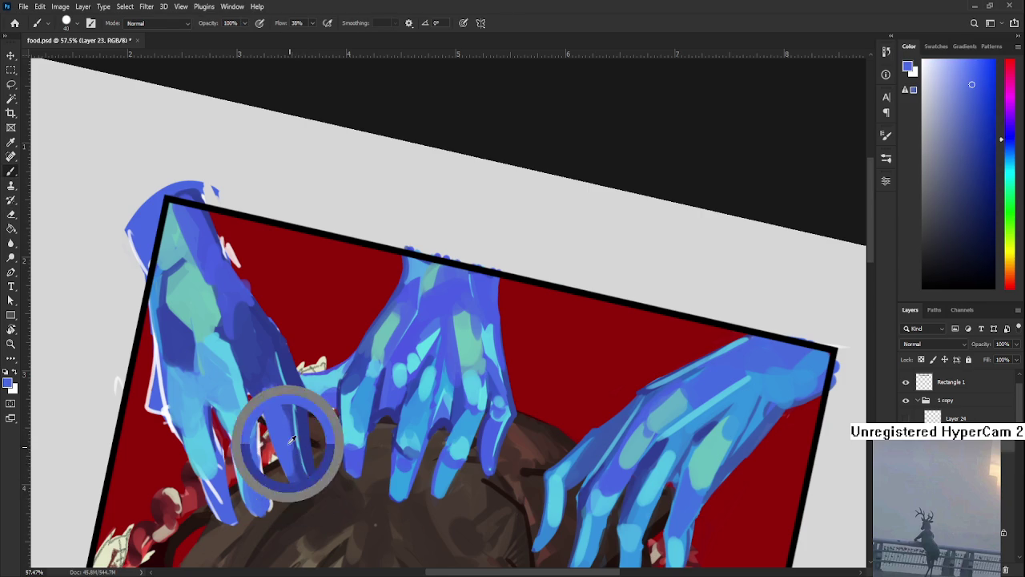
alt+click(292, 417)
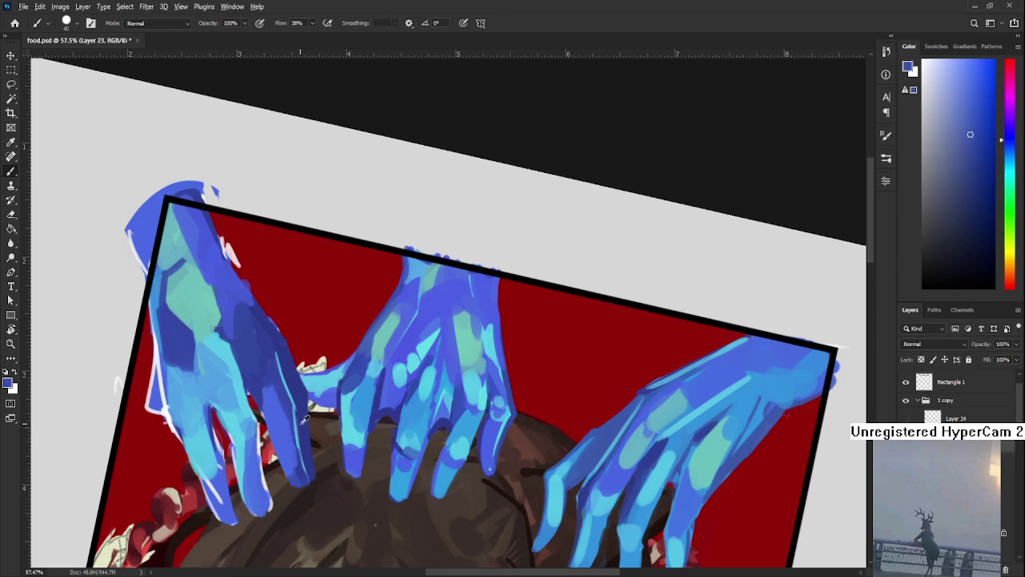
alt+click(299, 410)
Paint periwinkle blue over the middle fingers, softening their light cyan-blue highlight patches.
drag(303, 423, 312, 460)
alt+click(293, 393)
alt+click(283, 425)
alt+click(278, 426)
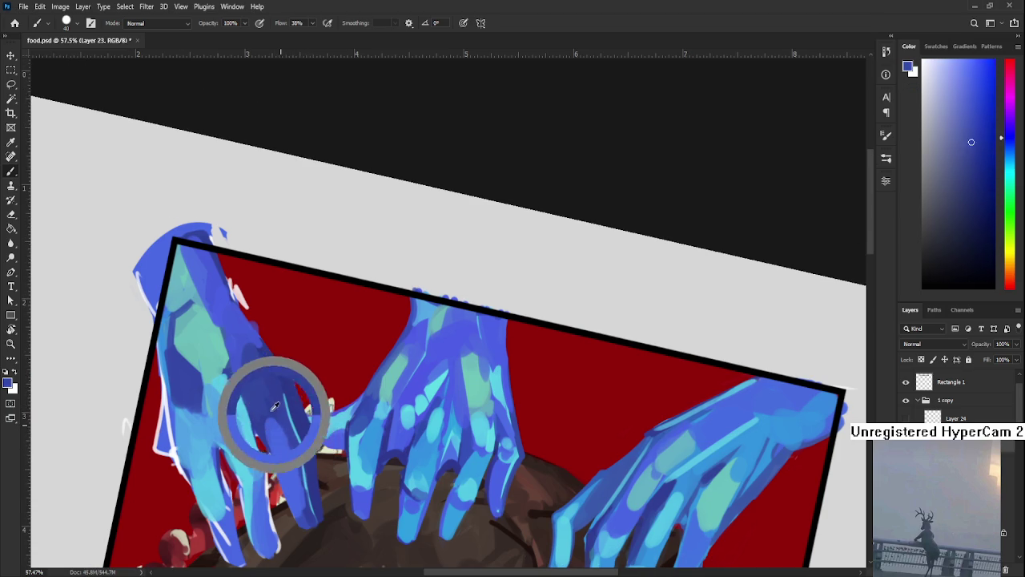
alt+click(282, 449)
alt+click(276, 419)
alt+click(285, 450)
alt+click(238, 409)
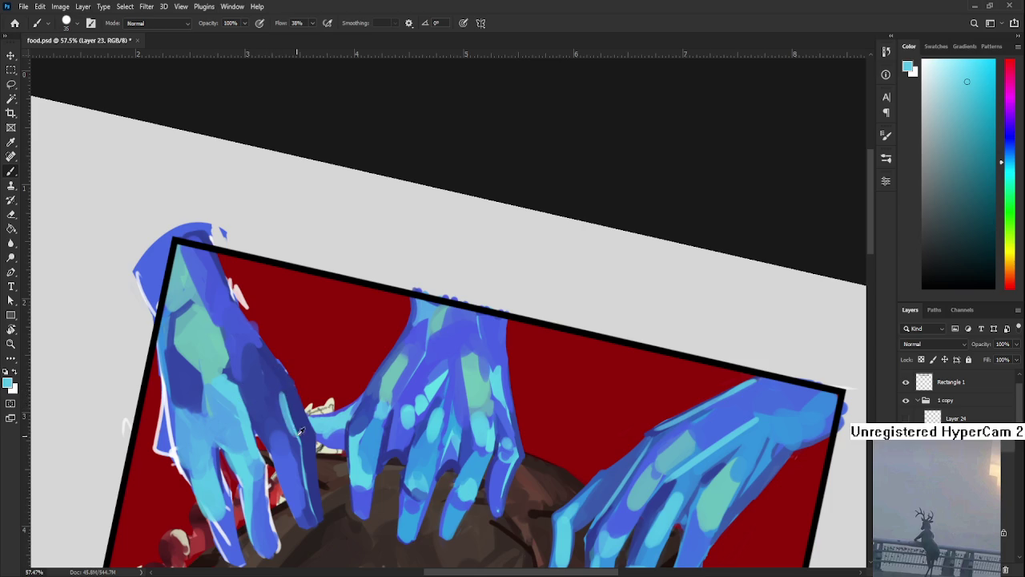
alt+click(276, 389)
alt+click(276, 393)
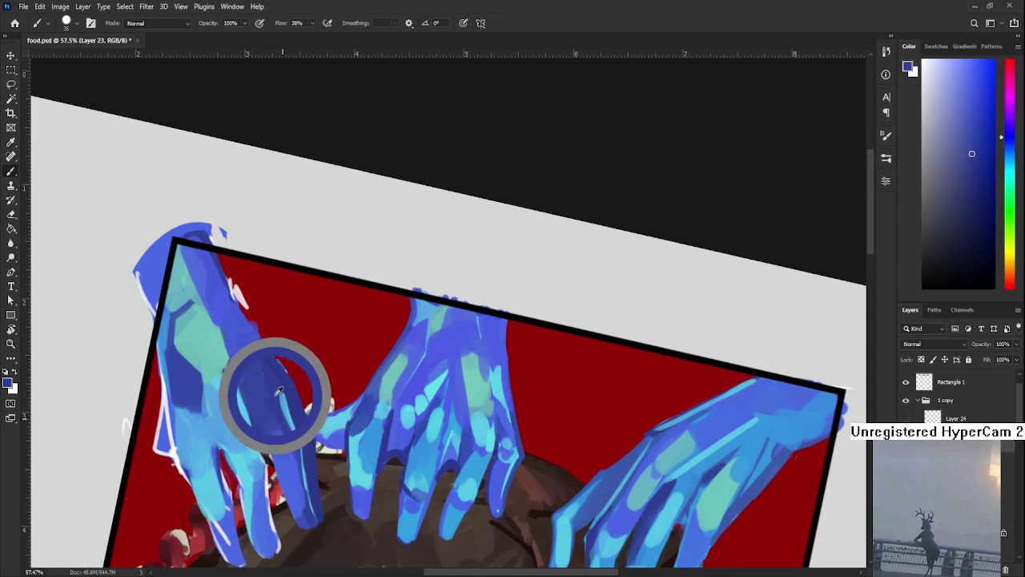
alt+click(290, 406)
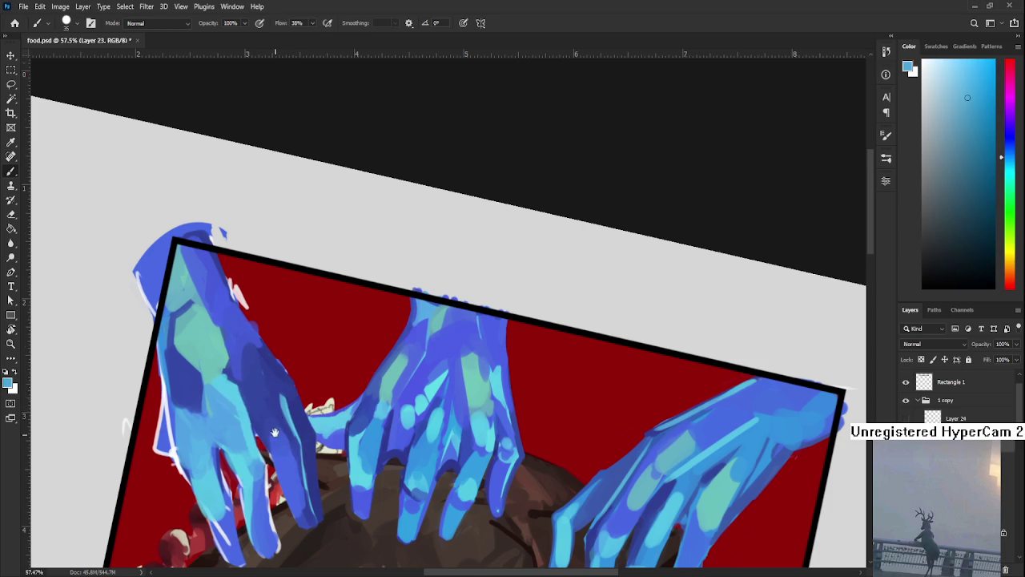
Blend medium, darker and lighter blues into the left hand's fingertip.
scroll(272, 397, down, 1)
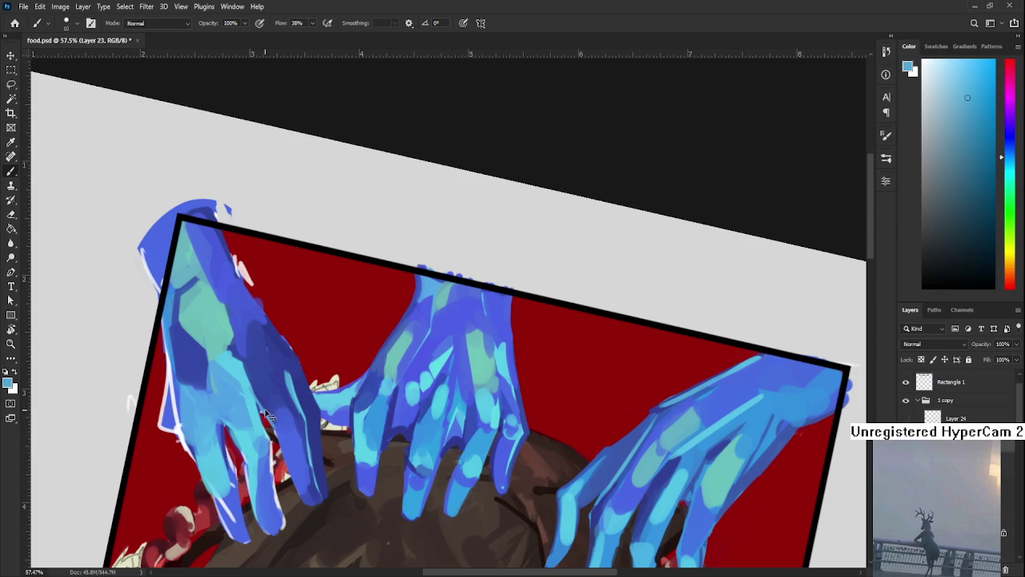
alt+click(250, 387)
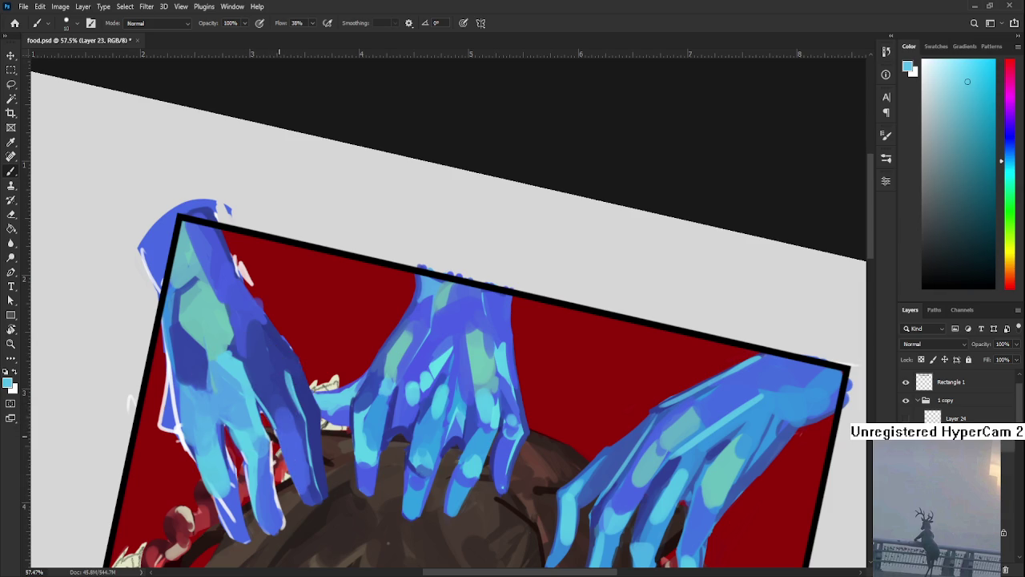
alt+click(292, 462)
alt+click(291, 443)
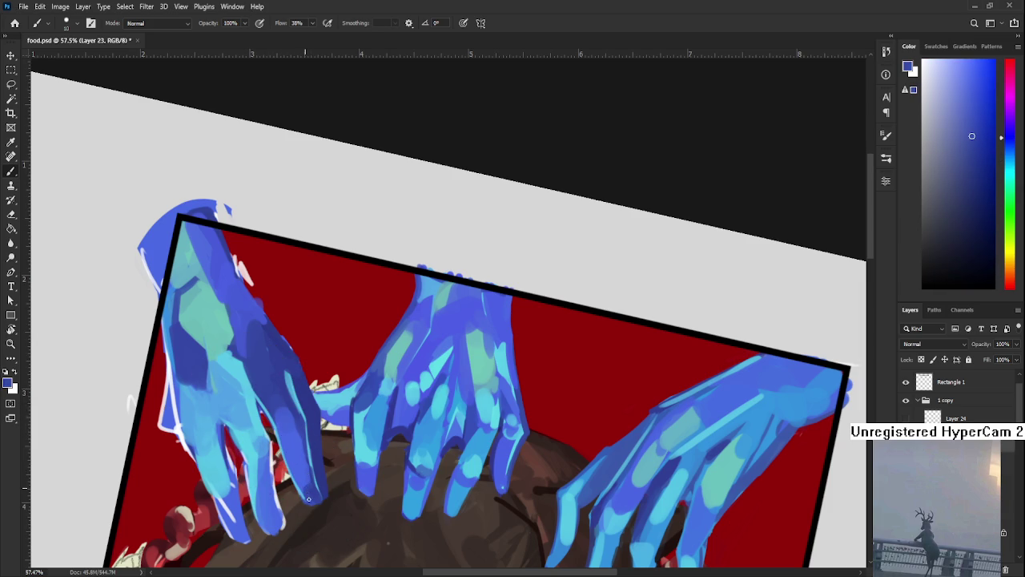
alt+click(314, 491)
alt+click(306, 497)
alt+click(304, 496)
drag(306, 484, 318, 525)
alt+click(295, 433)
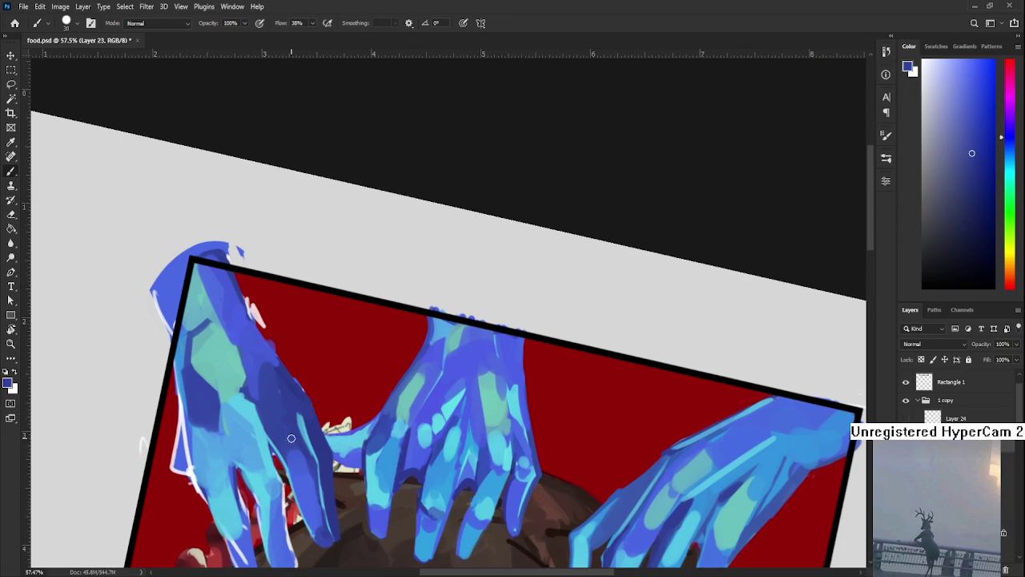
alt+click(297, 461)
alt+click(305, 474)
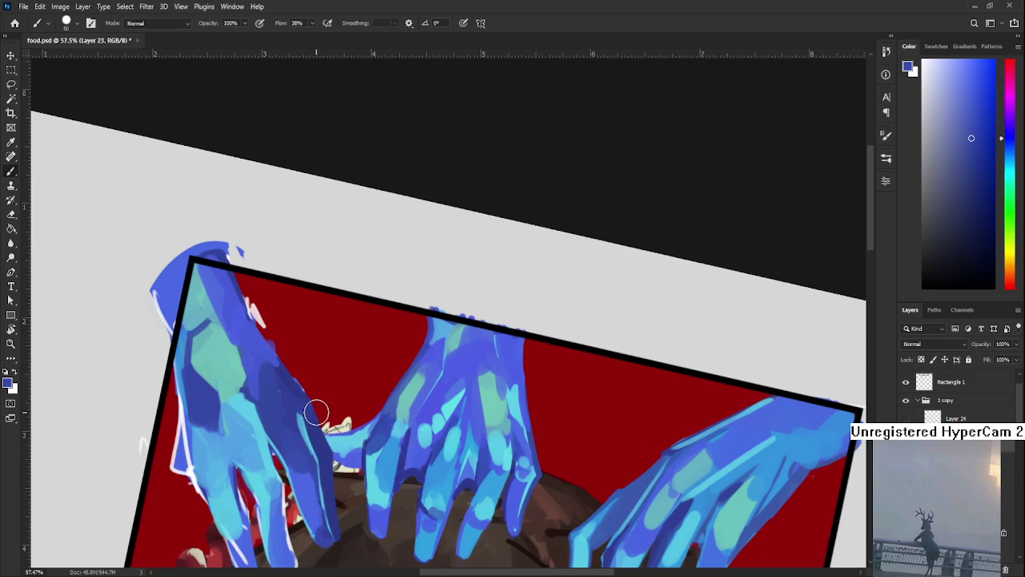
Work light cyan-blue and darker blue shading across the left hand.
scroll(318, 412, down, 2)
scroll(315, 401, up, 1)
scroll(321, 396, up, 1)
scroll(288, 413, up, 1)
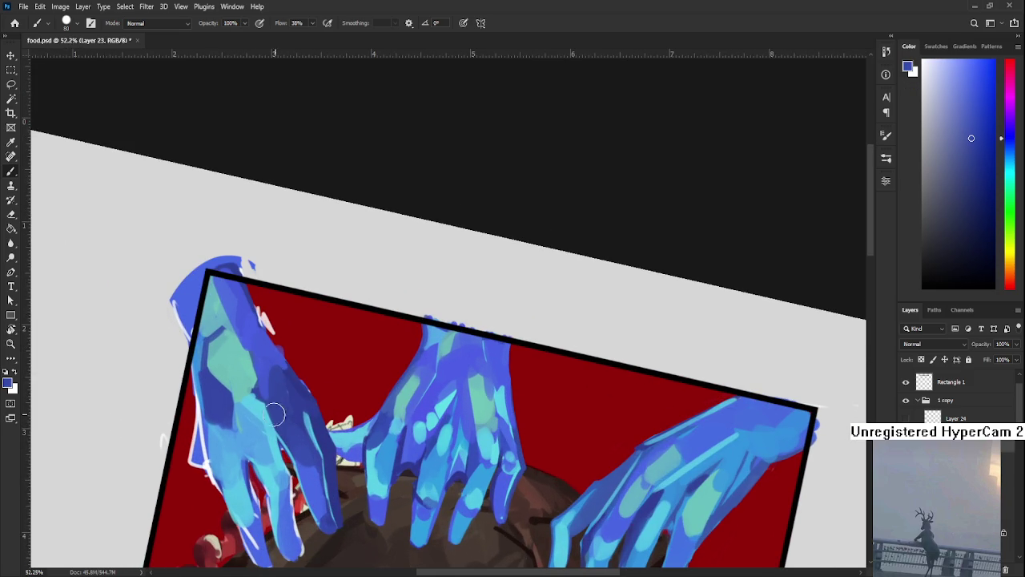
alt+click(233, 419)
alt+click(223, 425)
alt+click(218, 413)
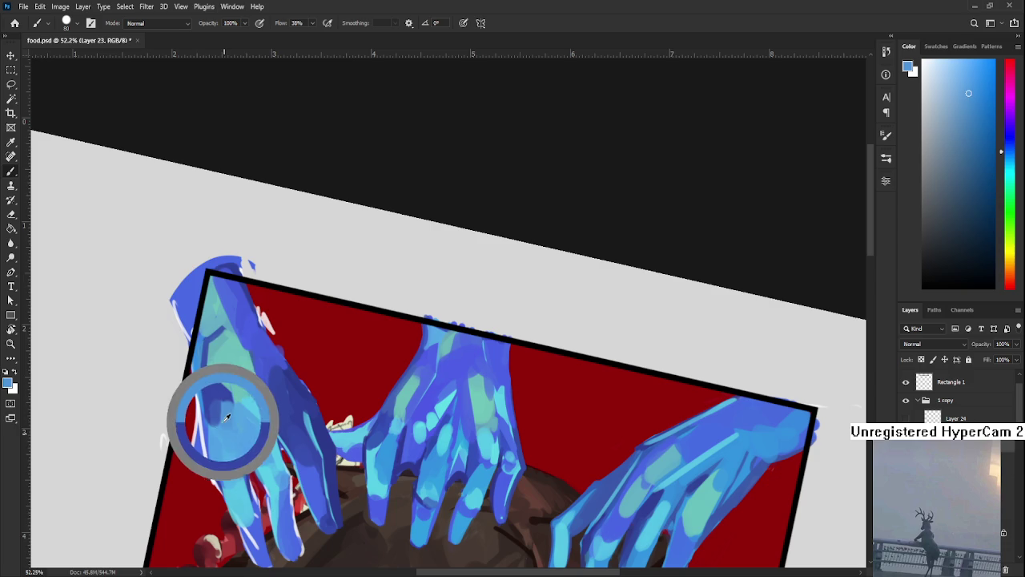
alt+click(271, 437)
alt+click(265, 419)
alt+click(243, 388)
alt+click(264, 409)
Add light green-cyan and sky cyan highlights to the left hand's fingers.
alt+click(254, 381)
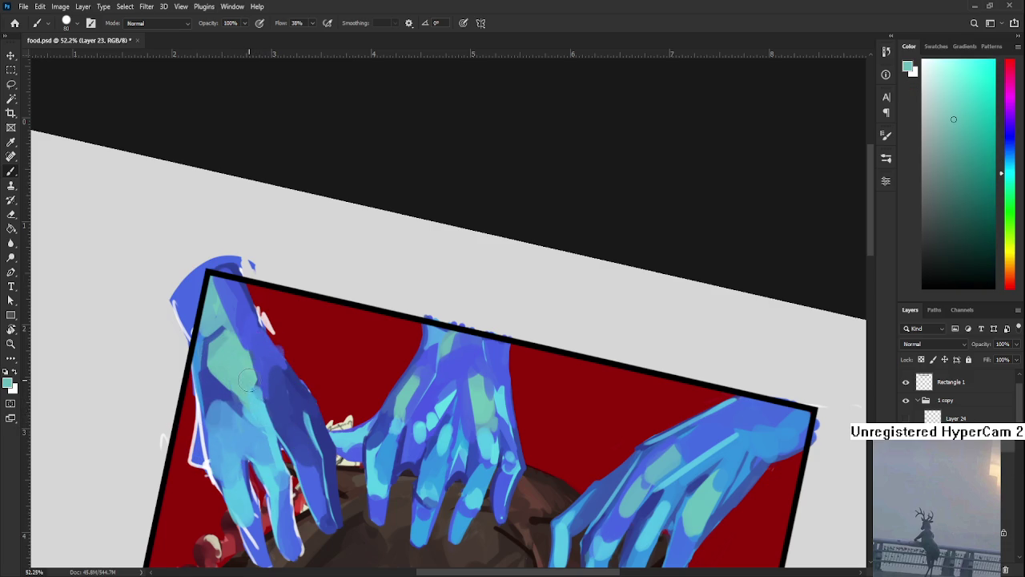
alt+click(261, 397)
alt+click(249, 395)
alt+click(255, 402)
alt+click(242, 424)
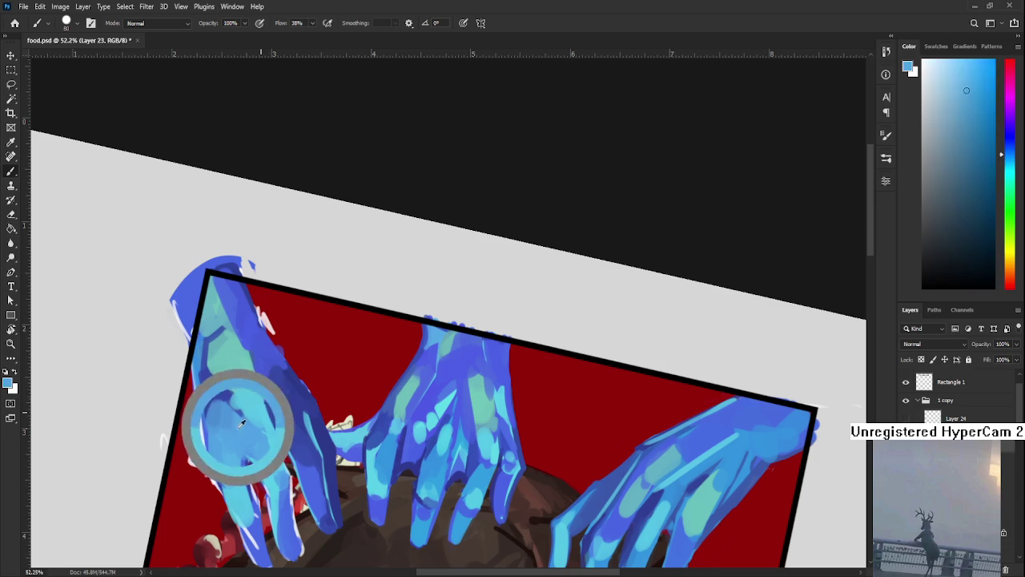
alt+click(237, 400)
alt+click(256, 407)
alt+click(247, 397)
Shrink the brush to 15 and erase part of the left hand's finger.
scroll(257, 385, down, 1)
alt+click(288, 480)
alt+click(289, 515)
drag(284, 486, 269, 423)
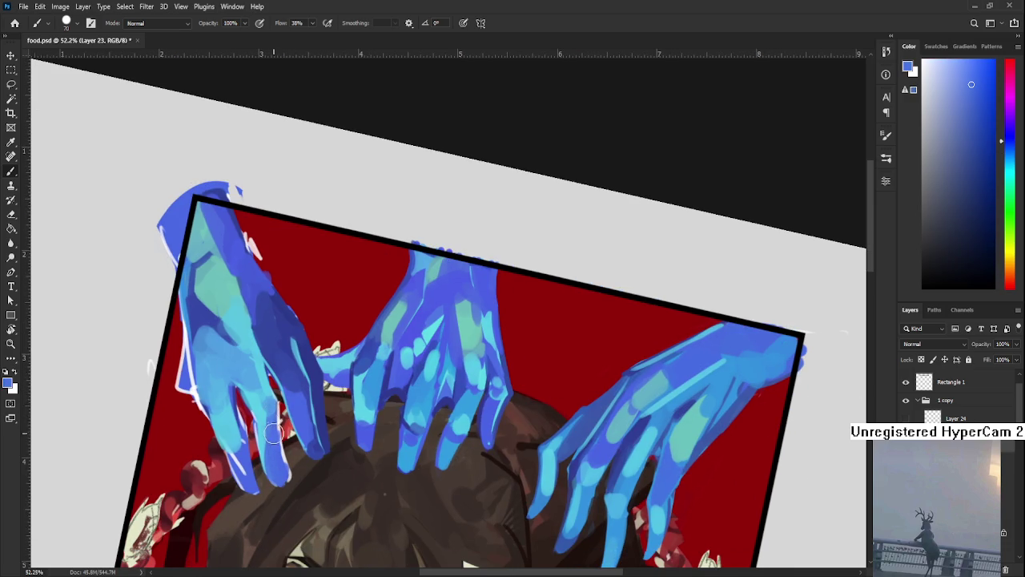
key(bracketleft)
key(bracketleft)
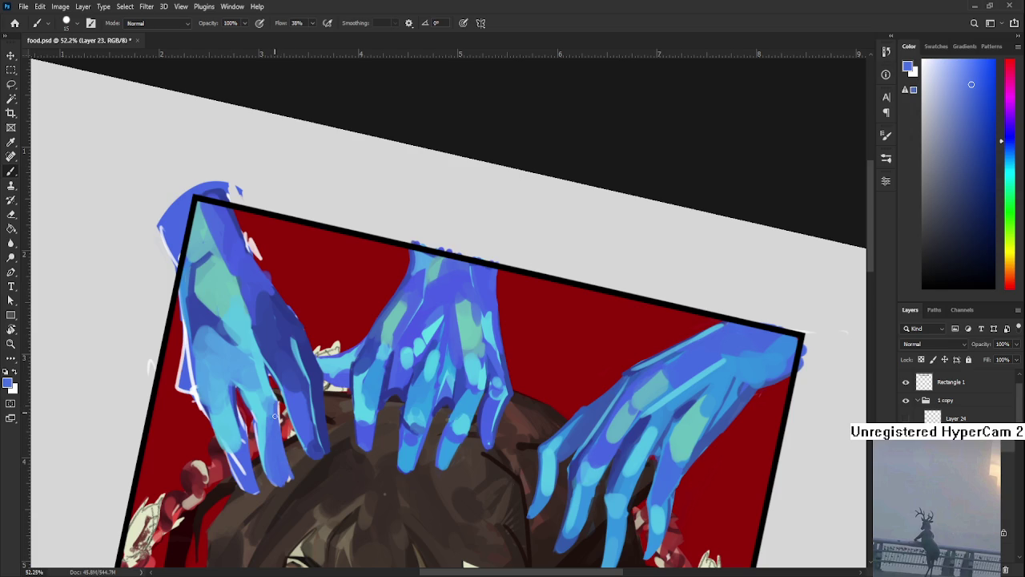
key(e)
drag(249, 413, 285, 488)
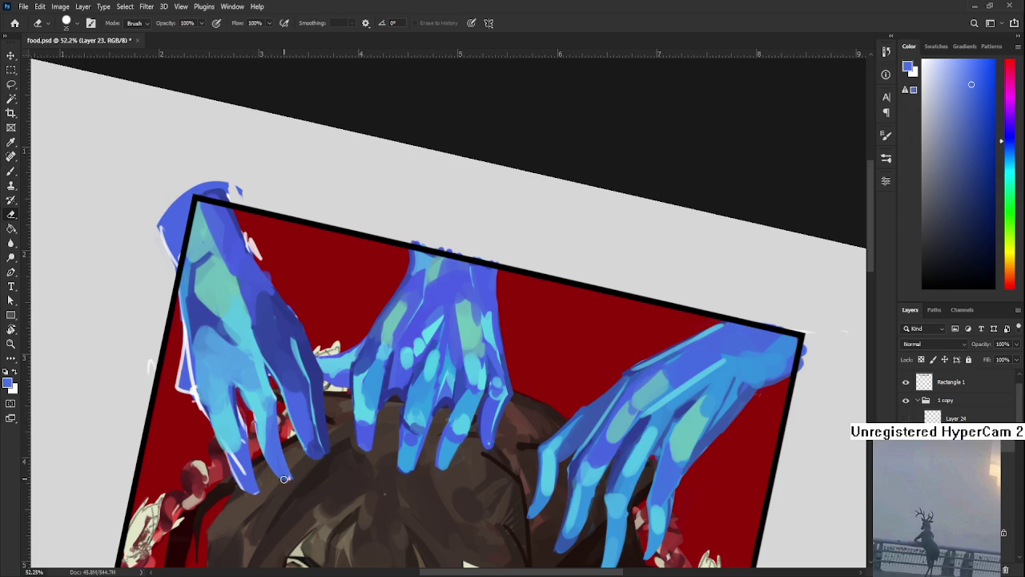
Paint a light cyan highlight along a left-hand finger plus light-blue strokes nearby.
key(b)
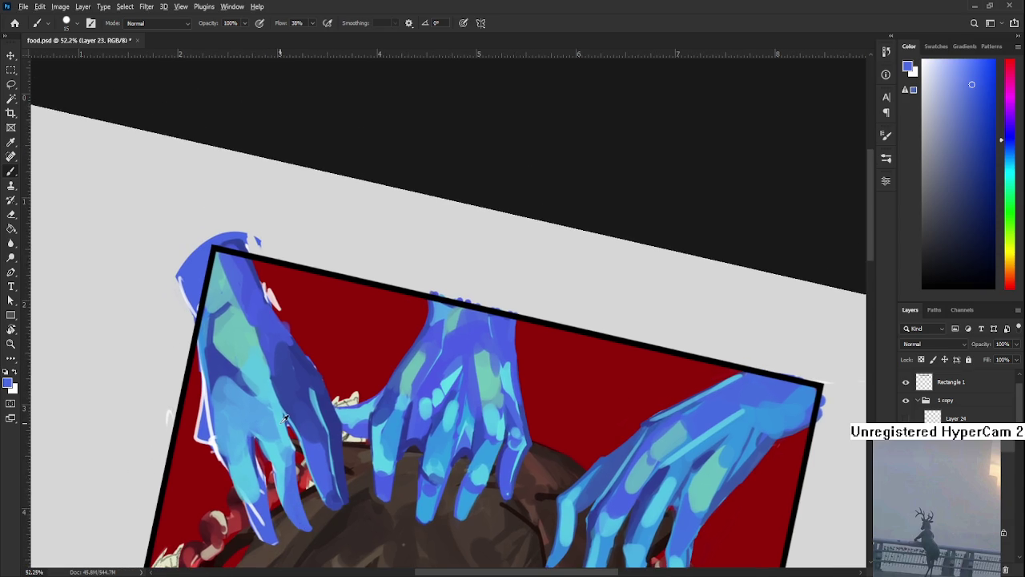
alt+click(285, 418)
drag(296, 456, 285, 407)
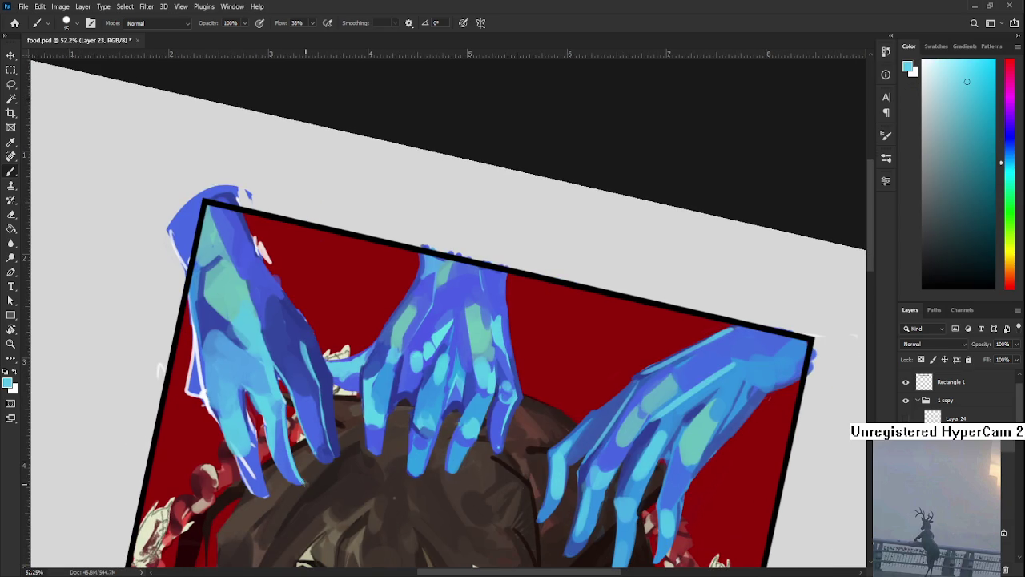
alt+click(285, 474)
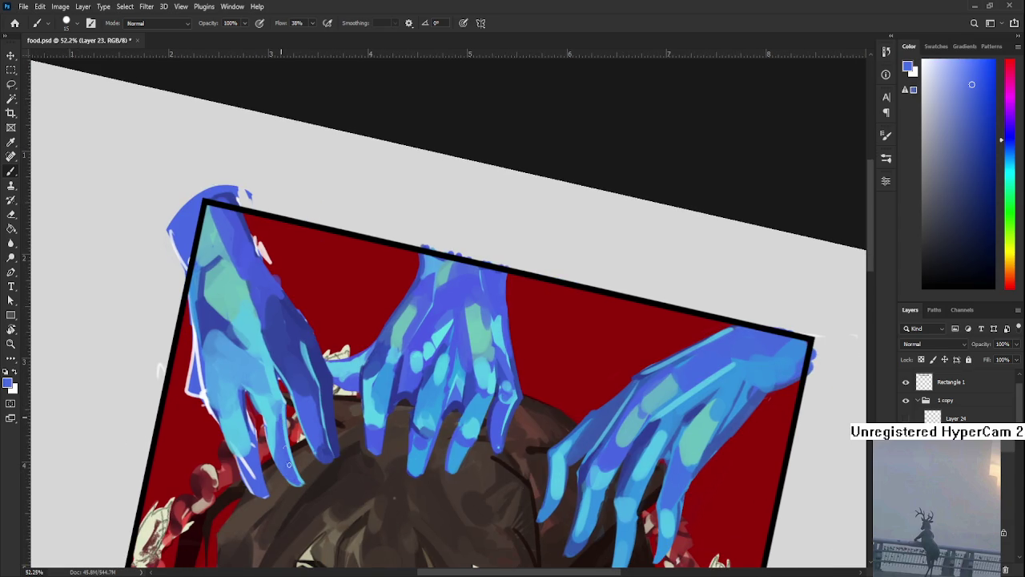
scroll(272, 400, up, 2)
alt+click(244, 360)
alt+click(234, 361)
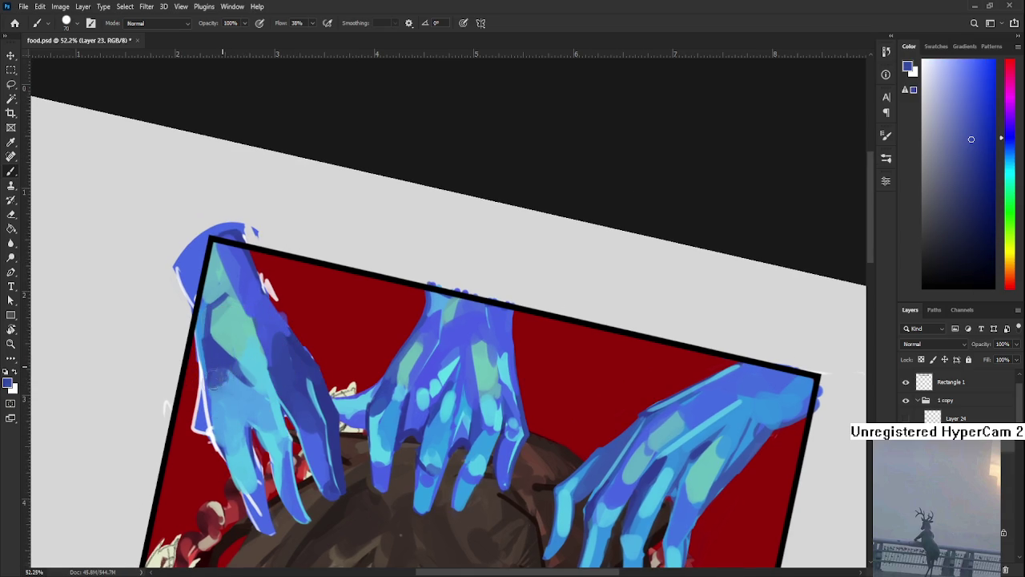
alt+click(240, 384)
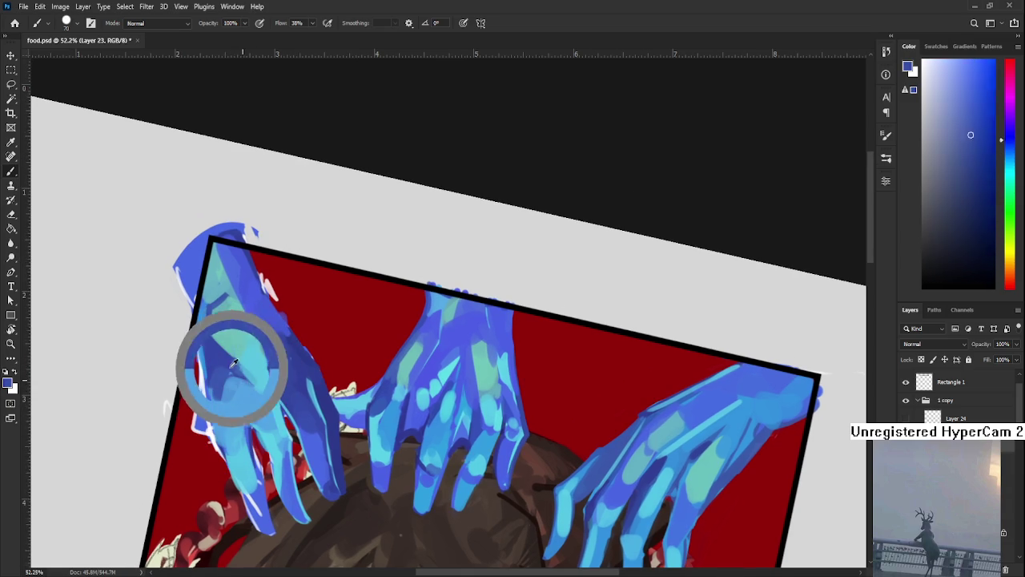
mouse_move(240, 385)
mouse_down()
mouse_move(258, 392)
mouse_move(240, 404)
mouse_move(220, 396)
mouse_move(218, 423)
mouse_move(216, 391)
mouse_up()
Dab small light-blue highlights and darker blue shading onto the left hand's fingers.
alt+click(260, 392)
alt+click(226, 370)
alt+click(242, 417)
alt+click(217, 378)
alt+click(231, 412)
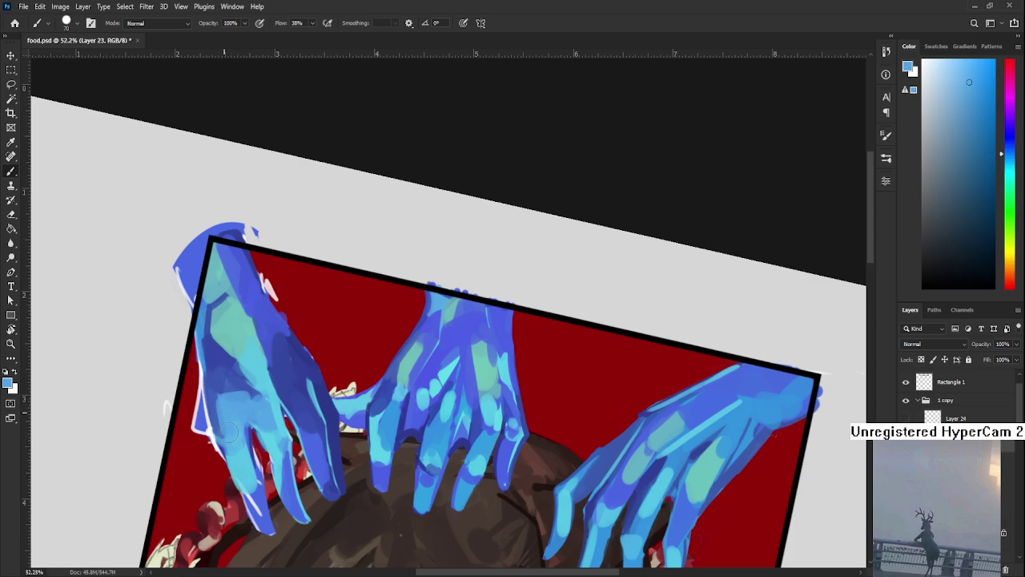
scroll(218, 391, down, 2)
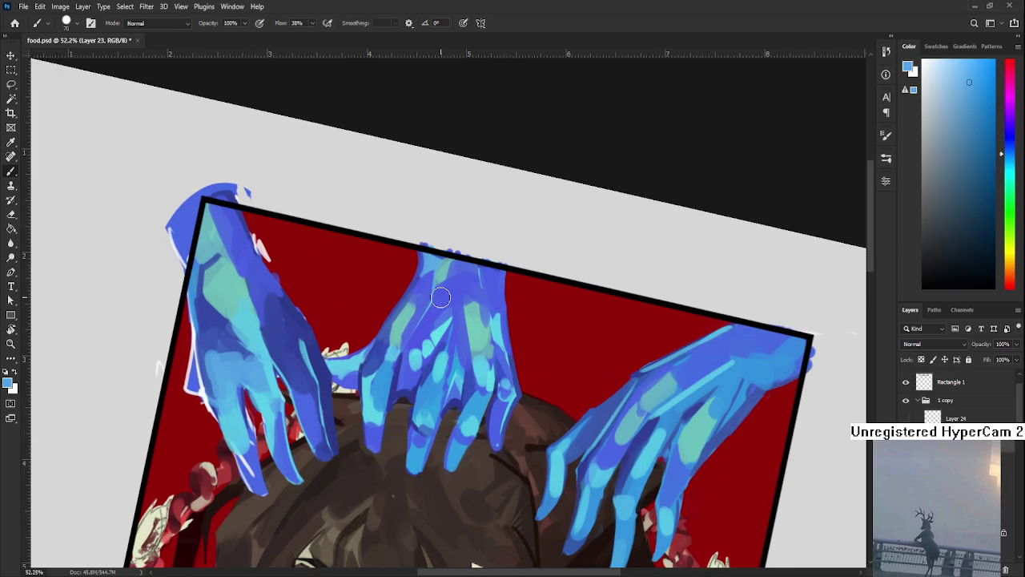
Touch up the left hand with darker blue and light cyan, switching between eraser and brush.
key(e)
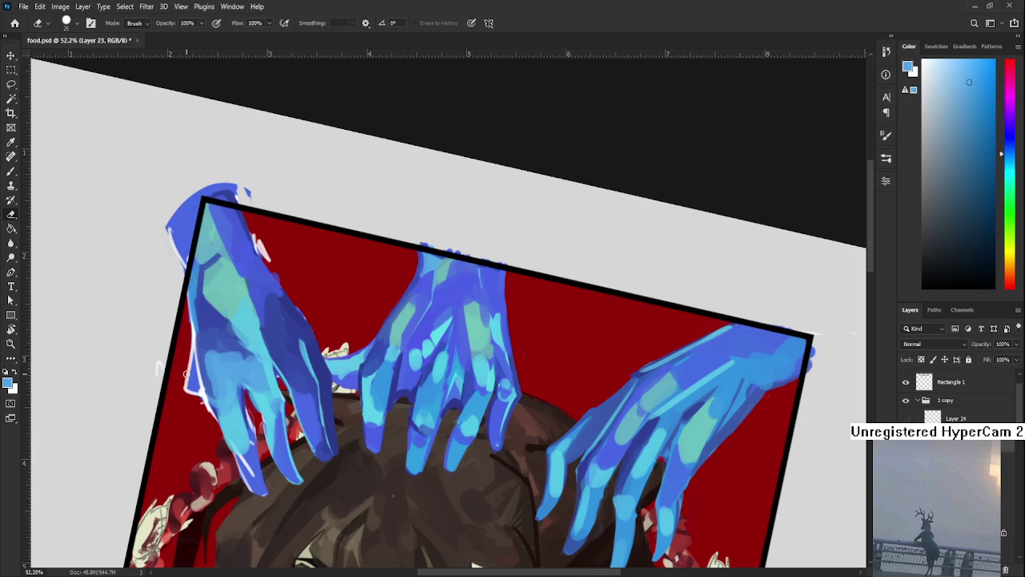
key(b)
alt+click(243, 424)
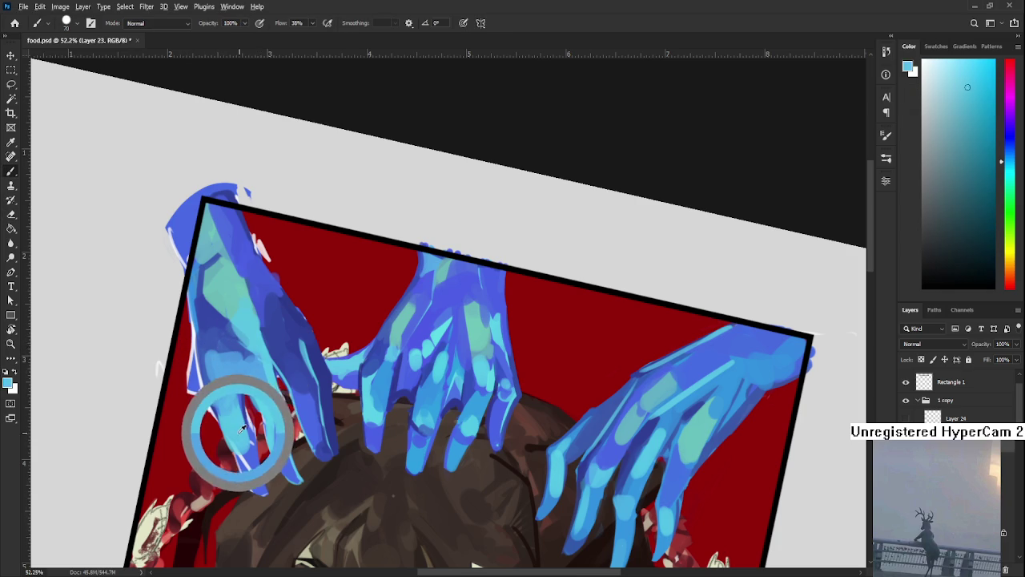
drag(246, 415, 263, 435)
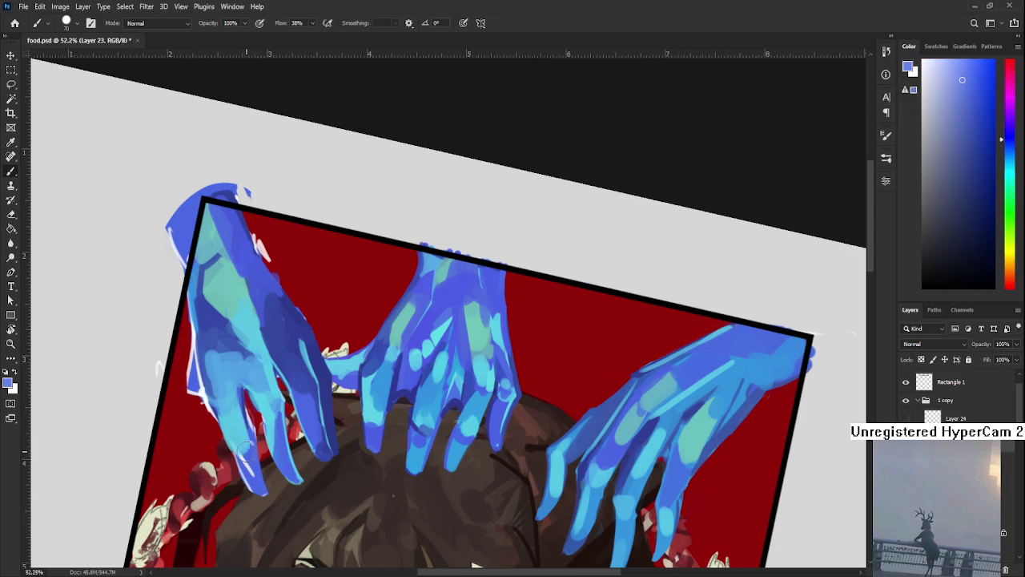
alt+click(236, 436)
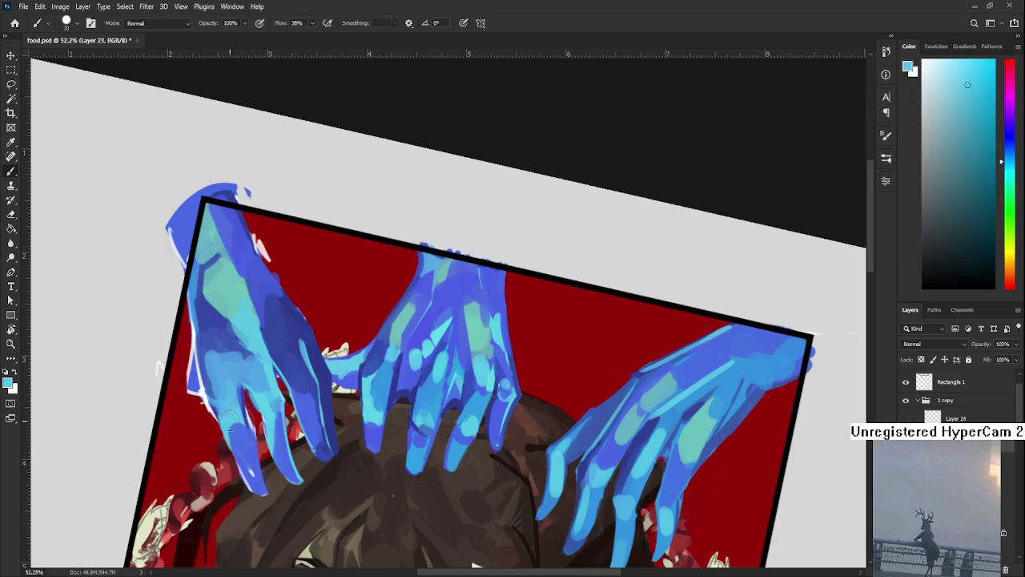
Add deeper blue and trim the fingertip edges where they meet the dark hair.
key(e)
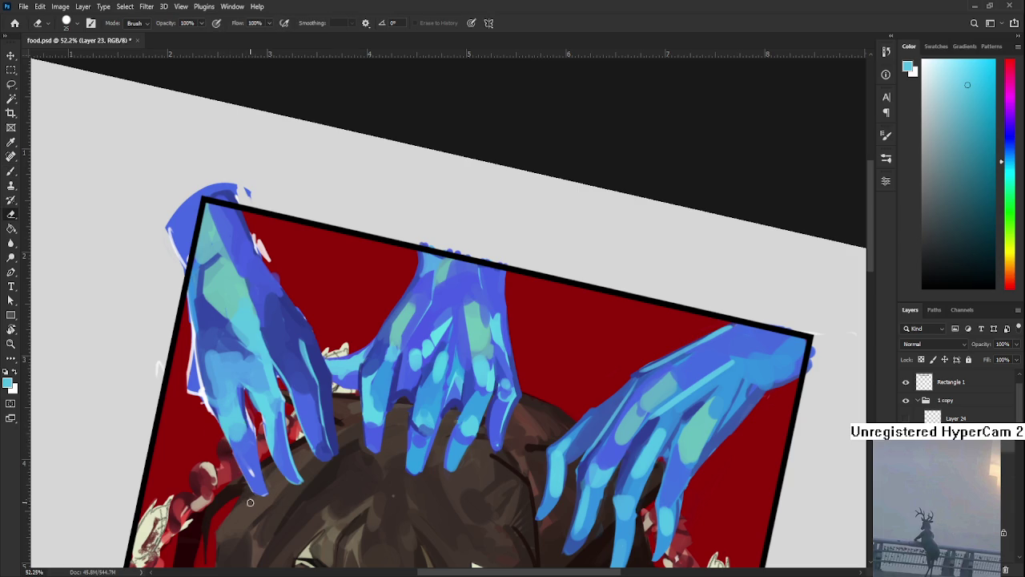
key(b)
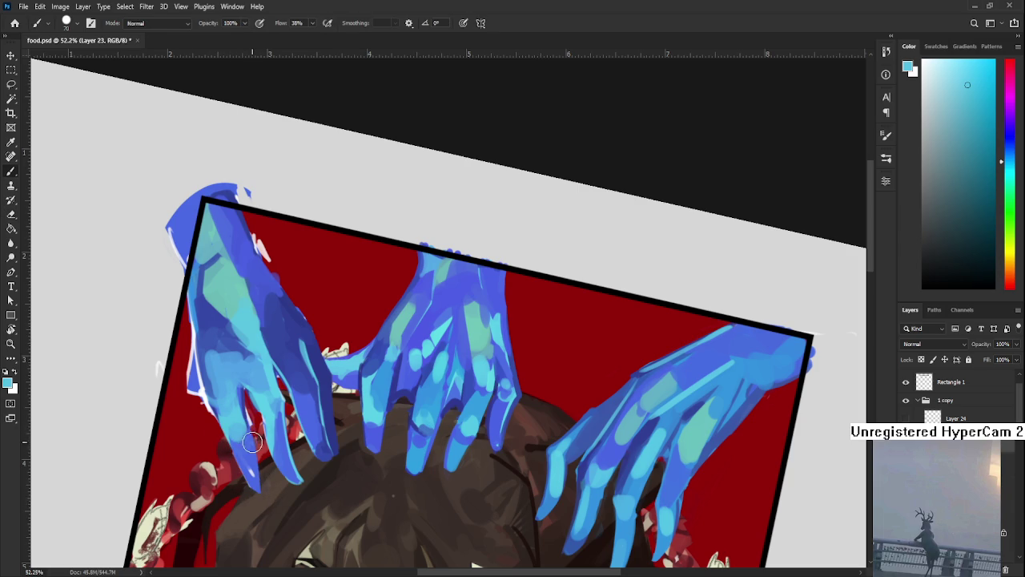
alt+click(252, 447)
alt+click(246, 454)
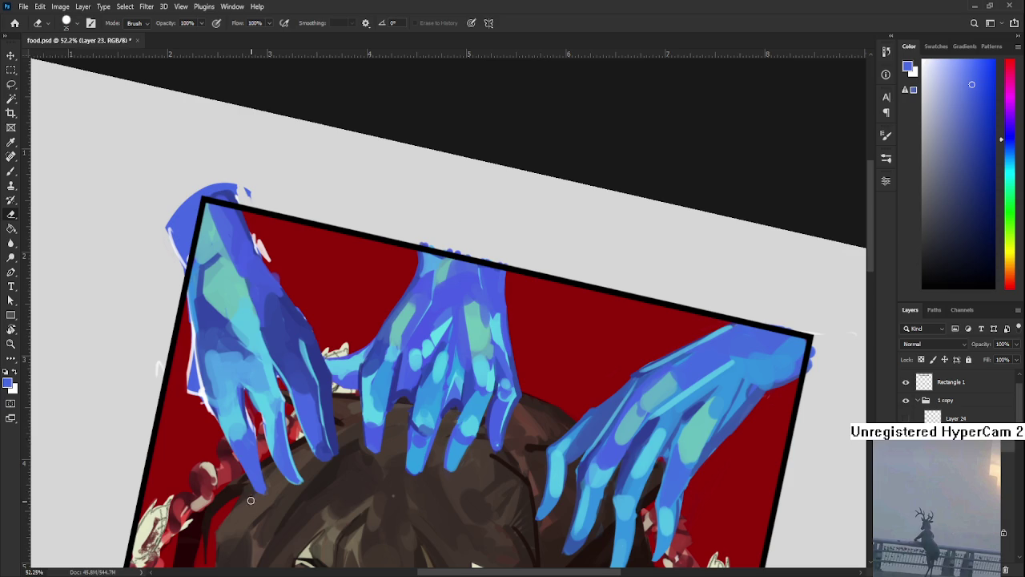
key(e)
drag(282, 451, 272, 455)
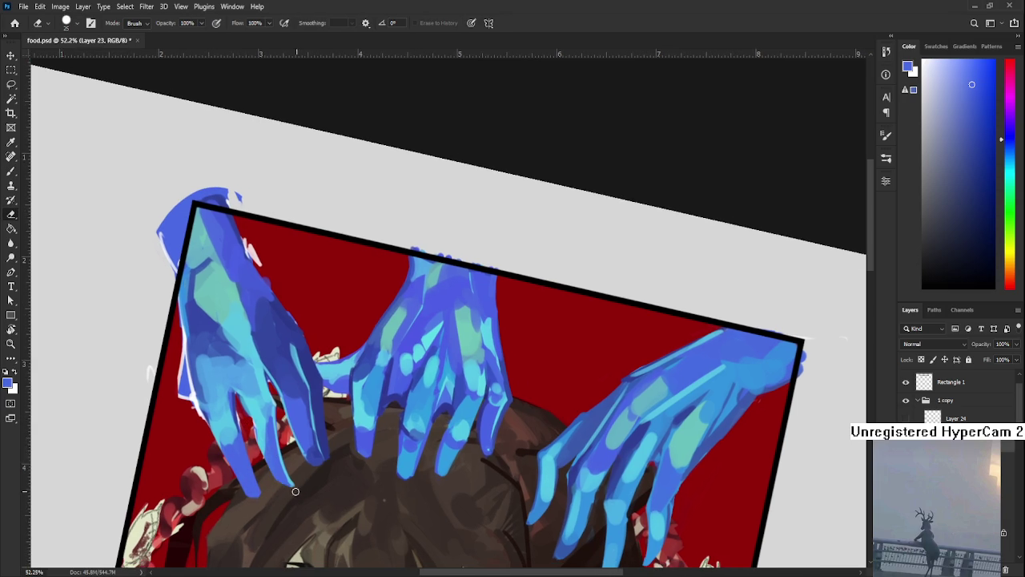
Sample cyan, original blue and violet blues from the left hand with the Brush eyedropper.
key(b)
alt+click(258, 425)
alt+click(255, 414)
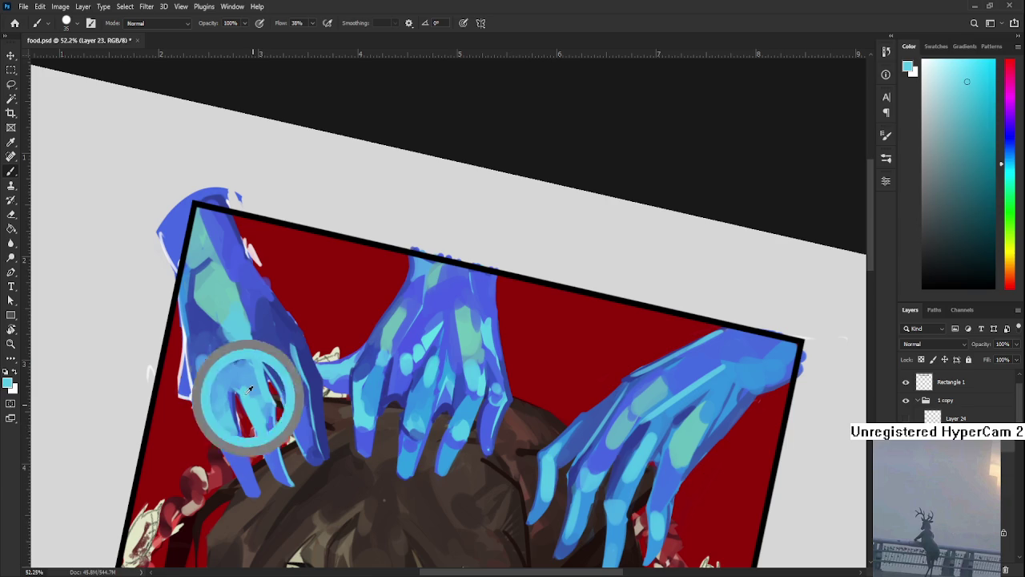
alt+click(255, 400)
alt+click(248, 404)
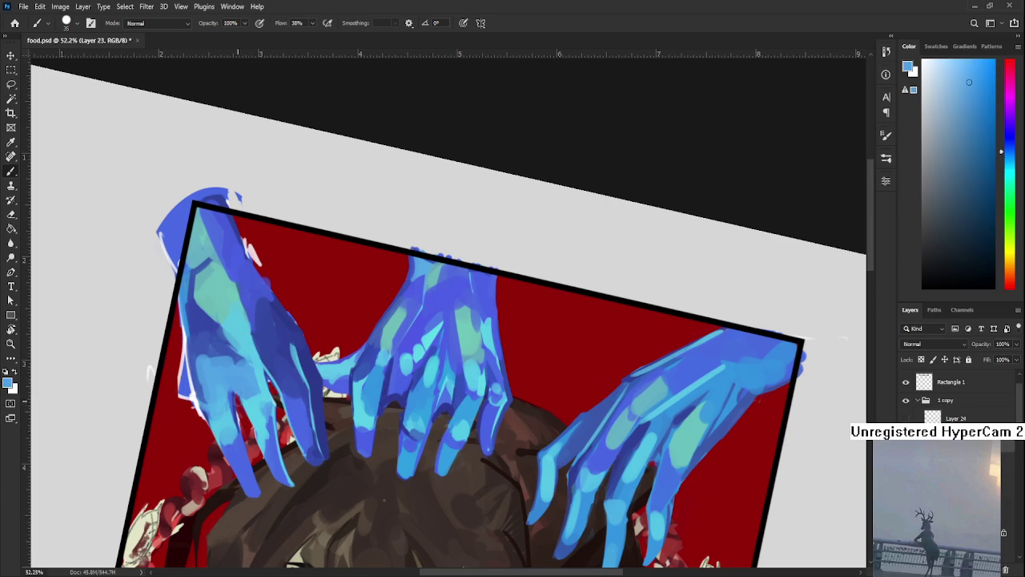
alt+click(244, 412)
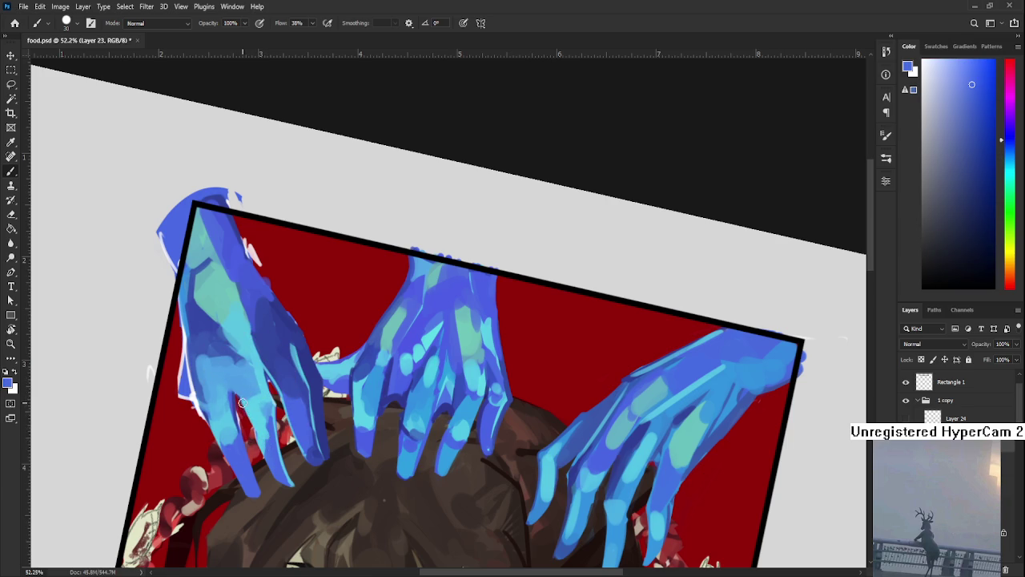
alt+click(249, 406)
Keep sampling violet-blue and light cyan tones on the hand, toggling Eraser and back to Brush.
alt+click(241, 391)
alt+click(254, 420)
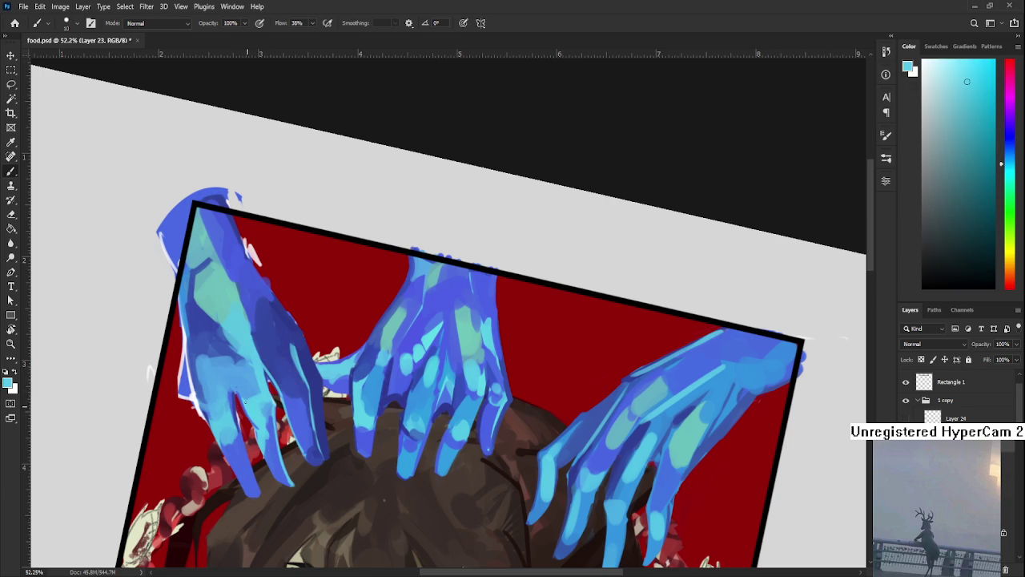
alt+click(273, 450)
alt+click(261, 434)
alt+click(280, 455)
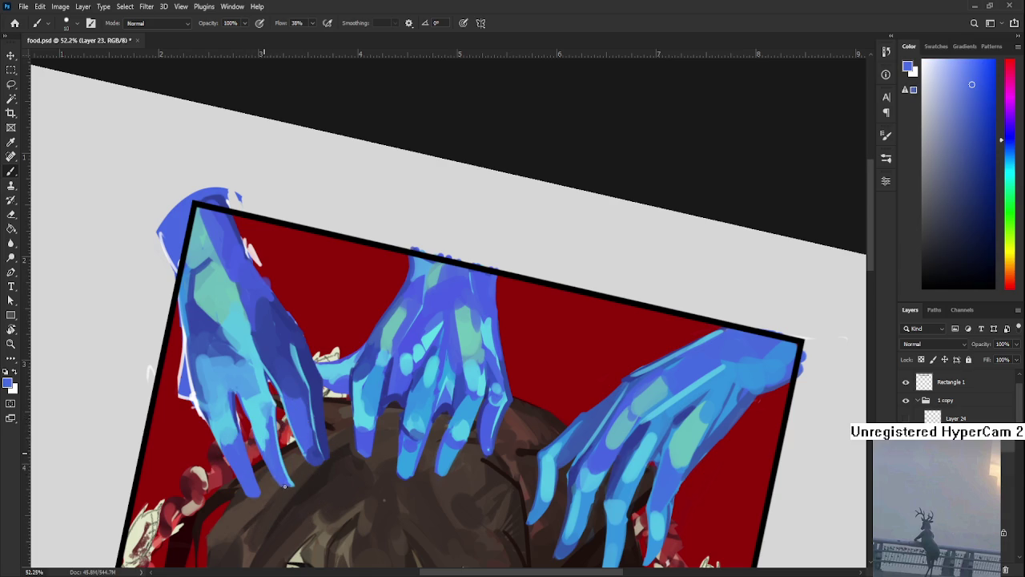
alt+click(281, 459)
key(e)
key(b)
Rotate the canvas view, resample light cyan and blue, then tilt to a steeper angle.
key(r)
mouse_move(298, 490)
mouse_down()
mouse_move(348, 492)
mouse_move(349, 520)
mouse_up()
key(b)
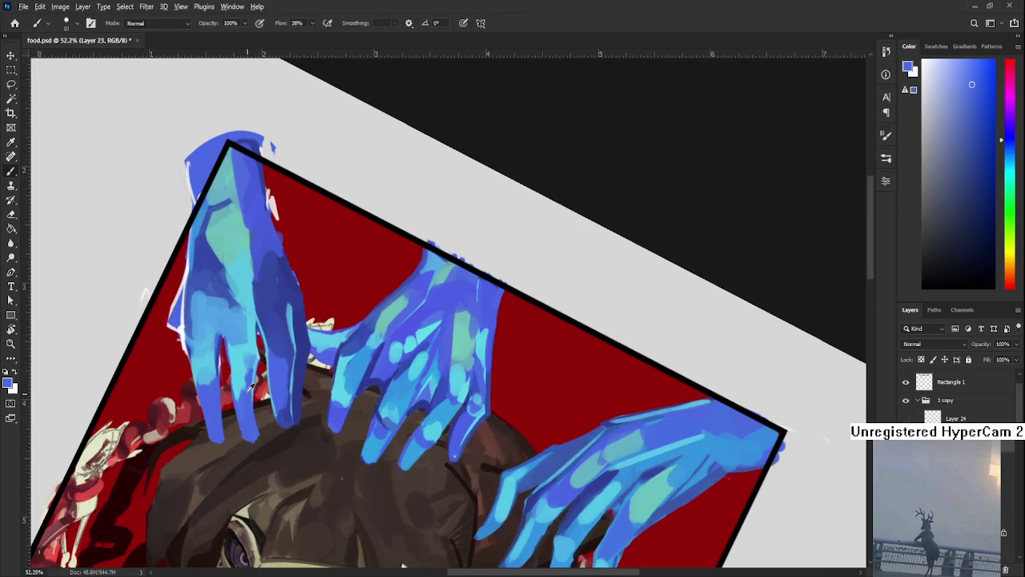
alt+click(250, 389)
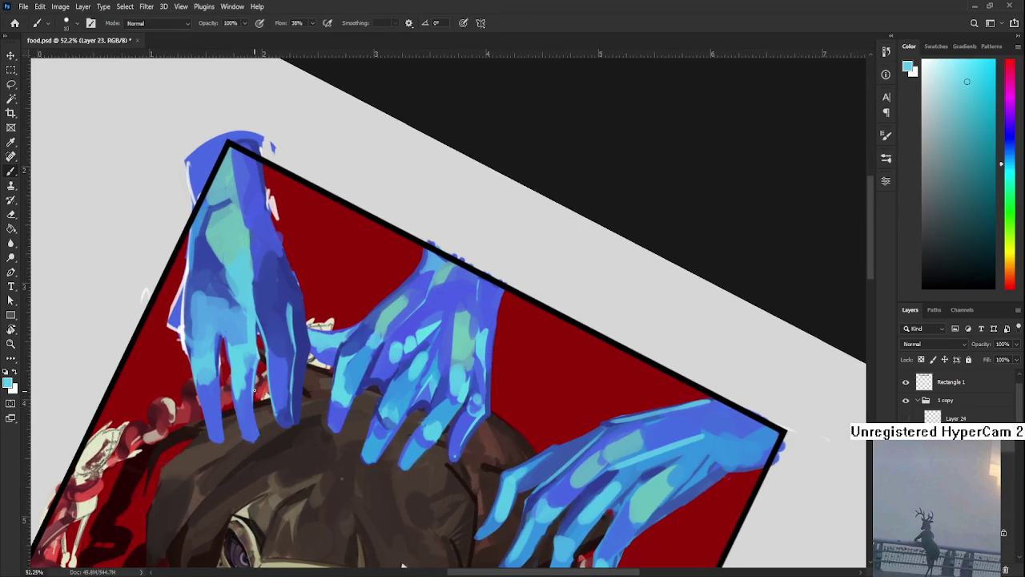
alt+click(259, 422)
key(r)
mouse_move(260, 440)
mouse_down()
mouse_move(373, 410)
mouse_move(438, 417)
mouse_move(449, 428)
mouse_up()
scroll(372, 410, down, 3)
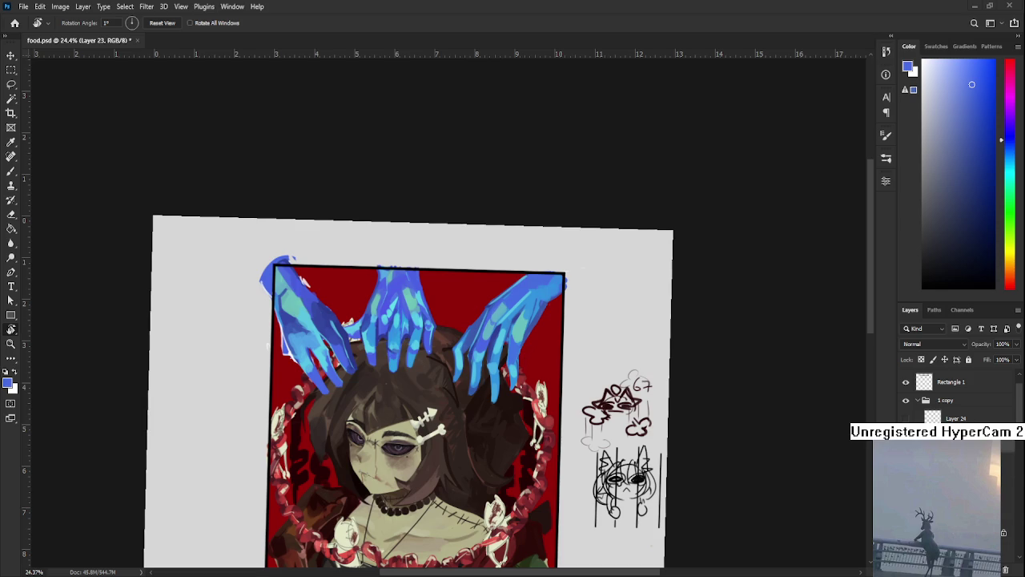
Sample teal from the hand and paint lighter teal strokes on the left hand.
scroll(345, 359, up, 5)
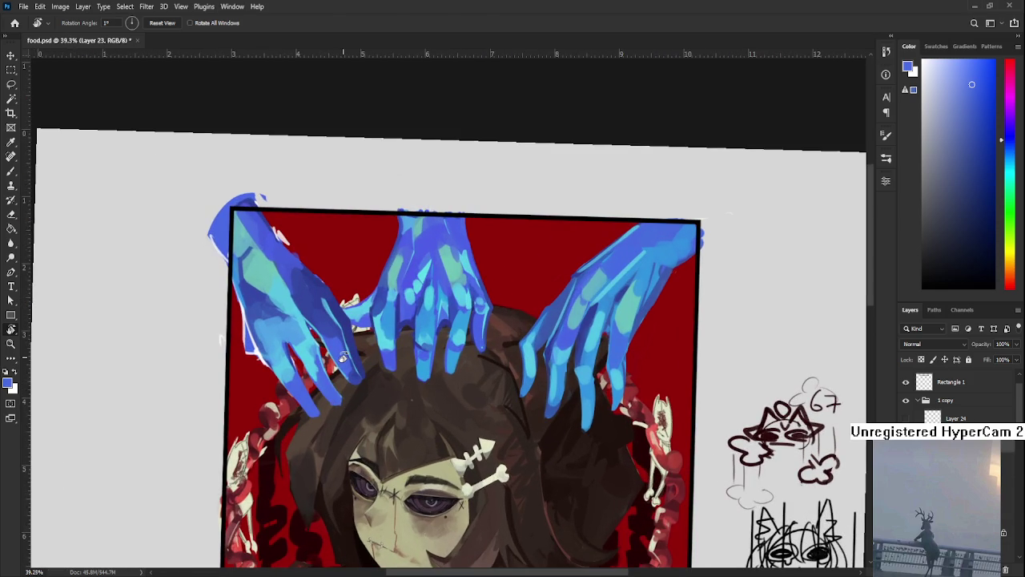
key(b)
alt+click(276, 286)
drag(276, 286, 270, 302)
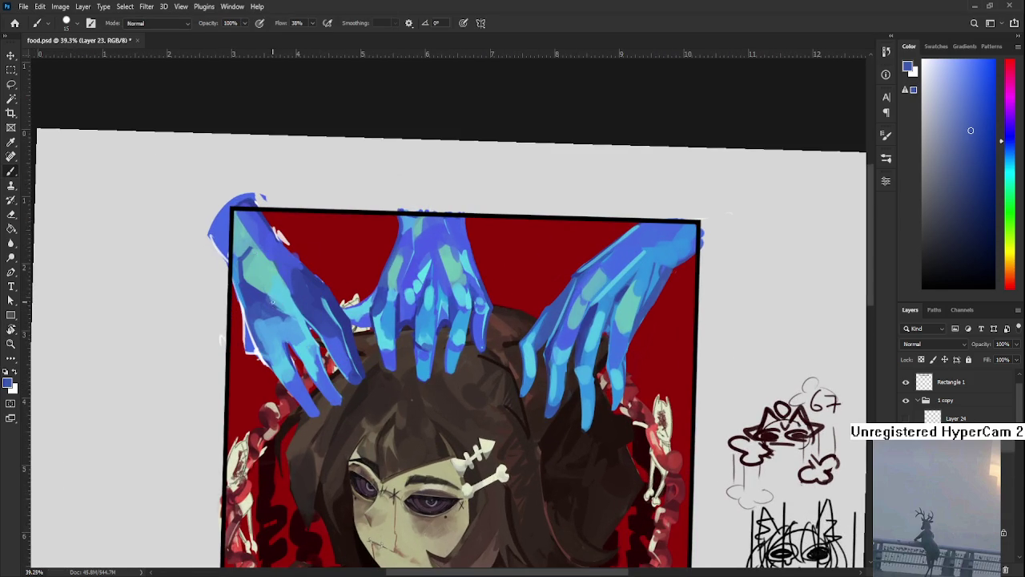
Resample lighter and darker blues across the left hand.
alt+click(270, 317)
alt+click(277, 305)
alt+click(286, 316)
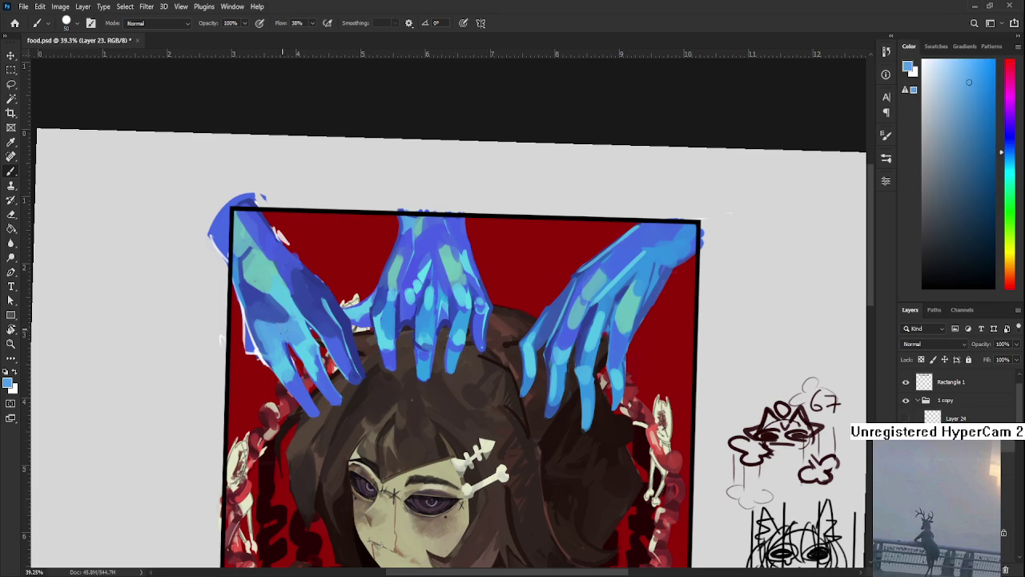
alt+click(296, 314)
scroll(289, 314, up, 1)
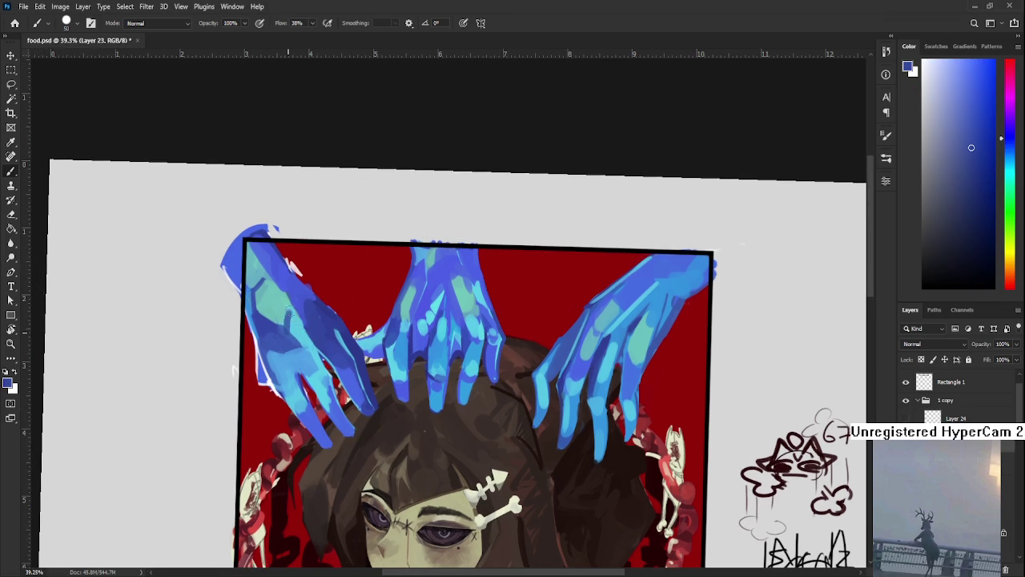
alt+click(298, 310)
alt+click(304, 312)
alt+click(309, 317)
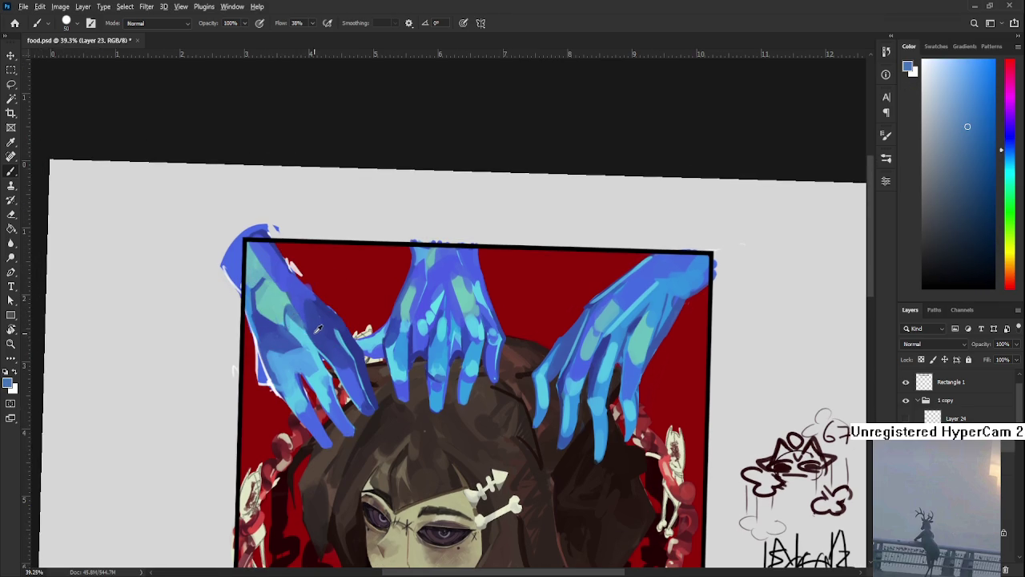
alt+click(316, 325)
Paint light blue along the left hand's left edge.
drag(328, 349, 302, 327)
alt+click(240, 329)
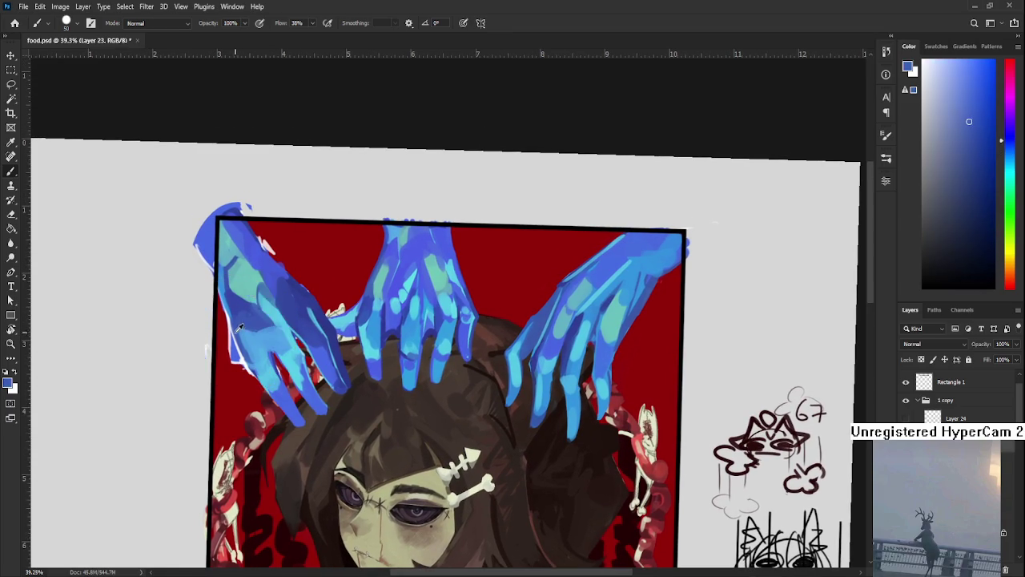
alt+click(265, 365)
alt+click(257, 365)
drag(232, 320, 250, 365)
alt+click(250, 366)
Sample deeper and more violet blues from the painted hand.
alt+click(266, 346)
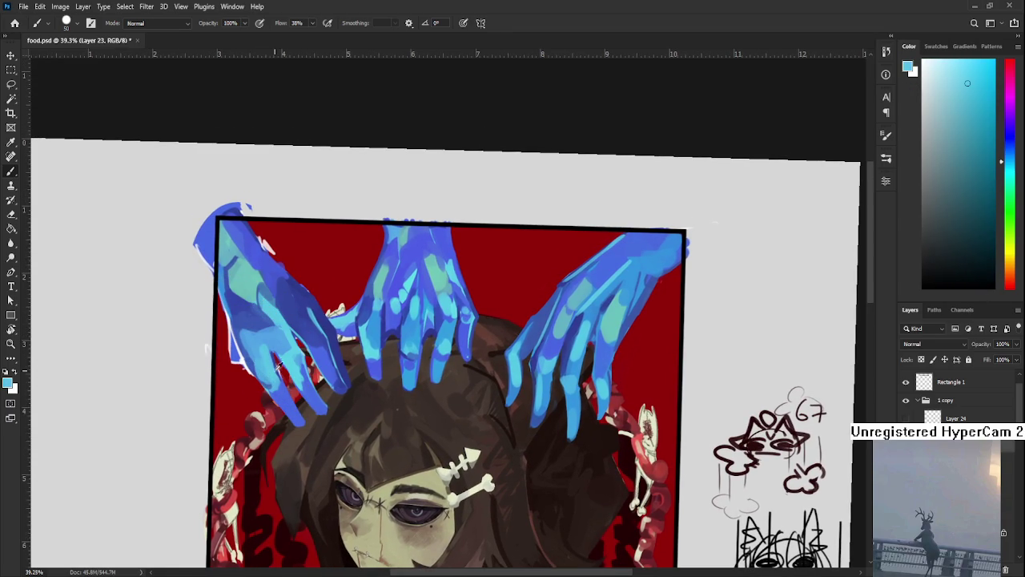
alt+click(262, 336)
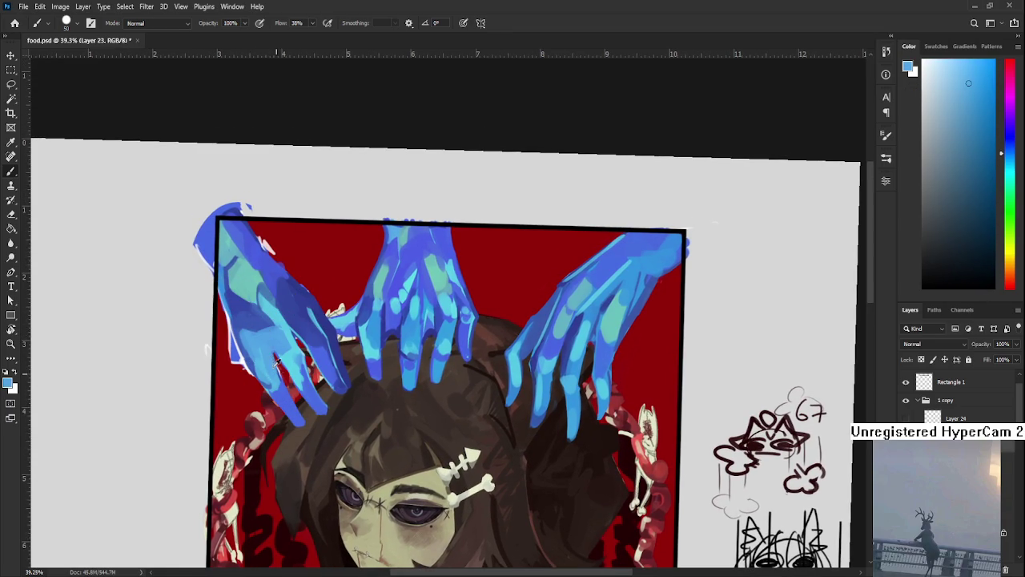
alt+click(261, 365)
alt+click(255, 362)
alt+click(277, 377)
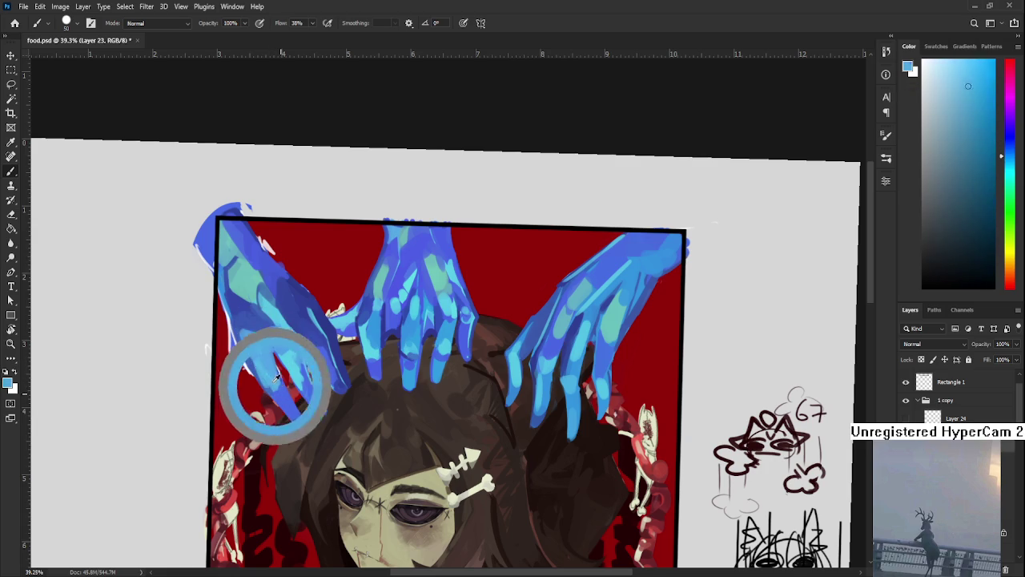
alt+click(276, 378)
alt+click(279, 380)
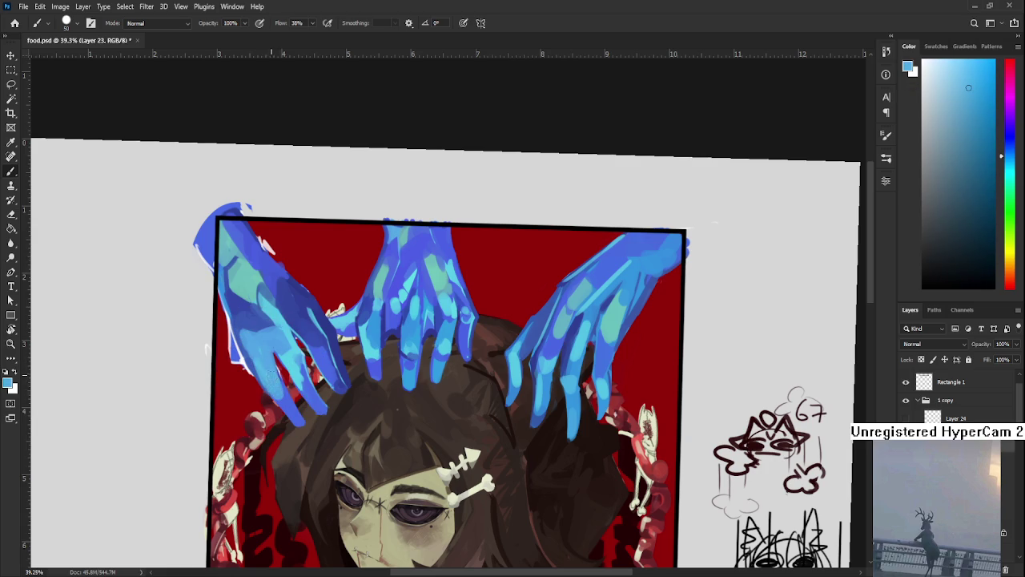
Settle on a darker violet-blue sample, toggling Eraser and back to Brush.
alt+click(280, 392)
alt+click(286, 388)
alt+click(293, 394)
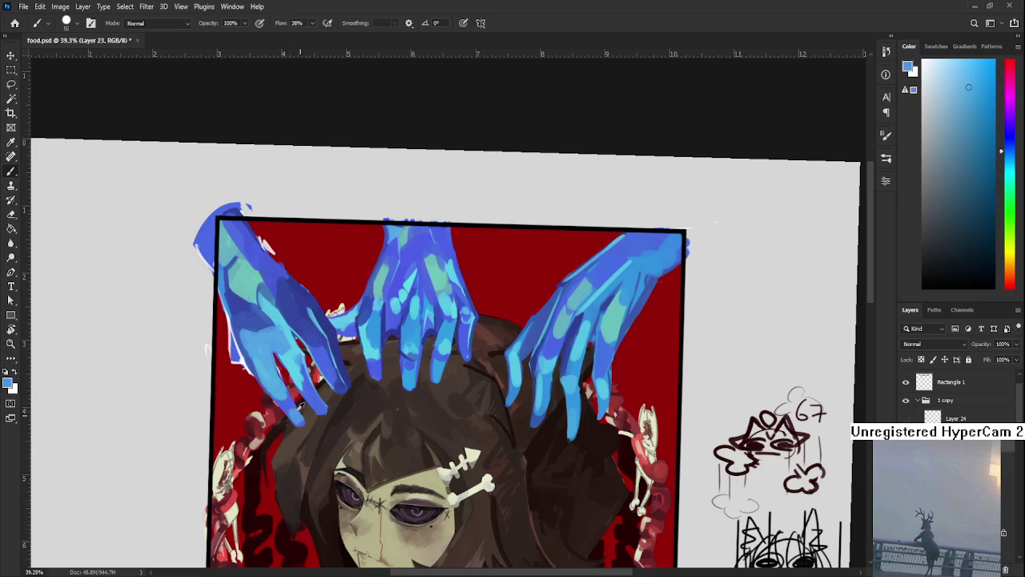
alt+click(293, 411)
alt+click(298, 419)
alt+click(292, 406)
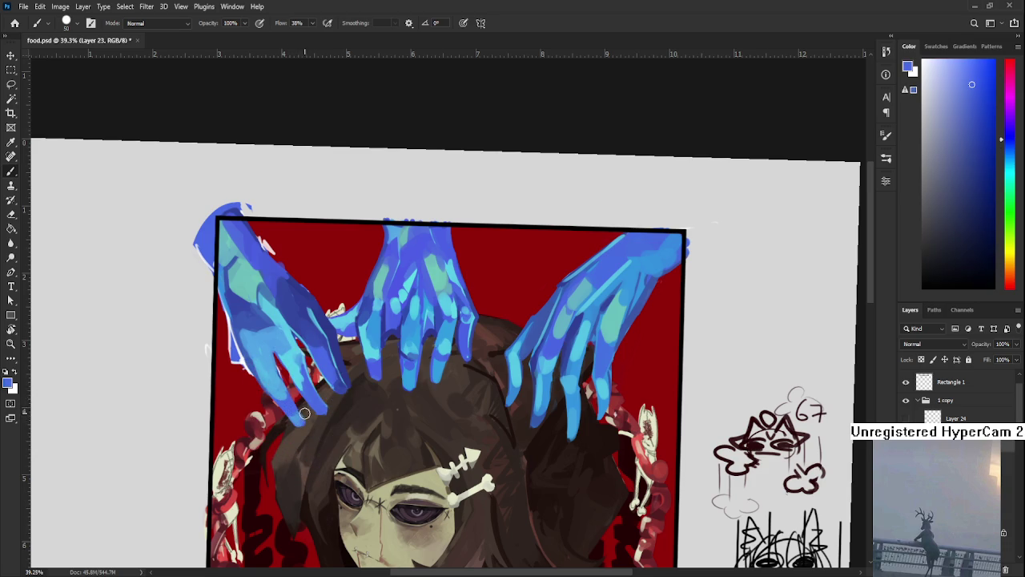
key(e)
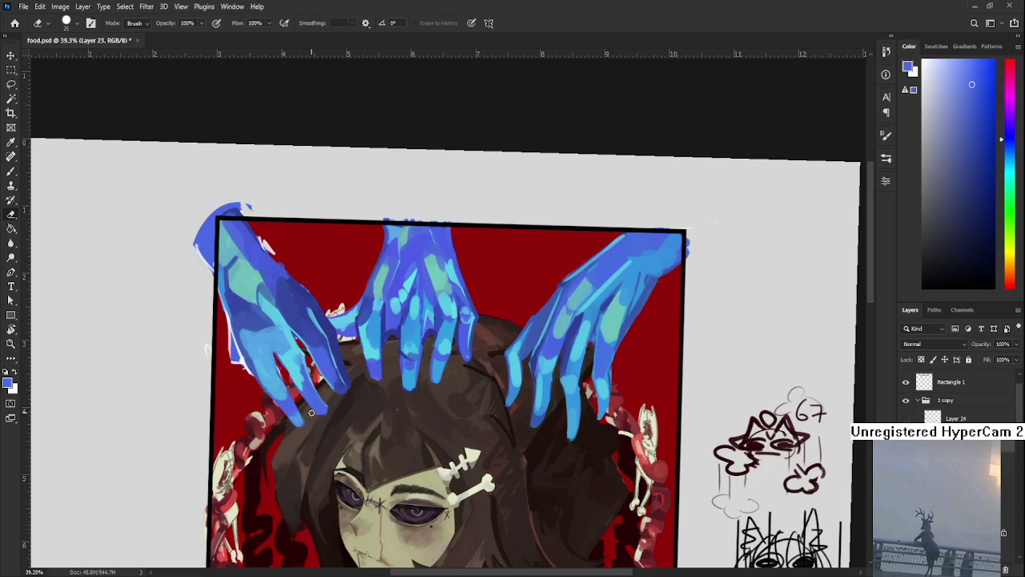
scroll(321, 400, right, 1)
key(b)
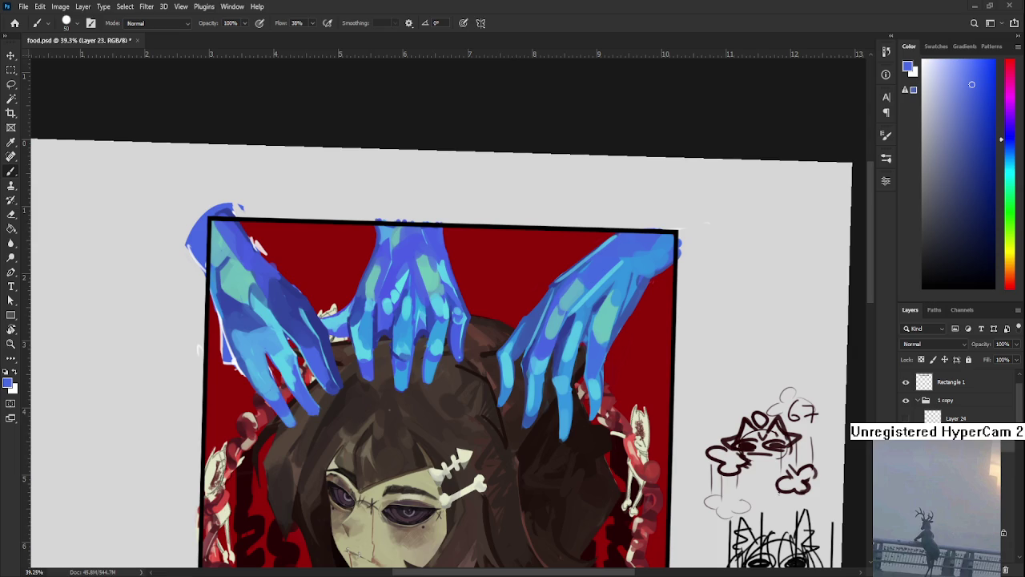
Sample blues and light cyan from the left and central hands.
scroll(355, 345, down, 2)
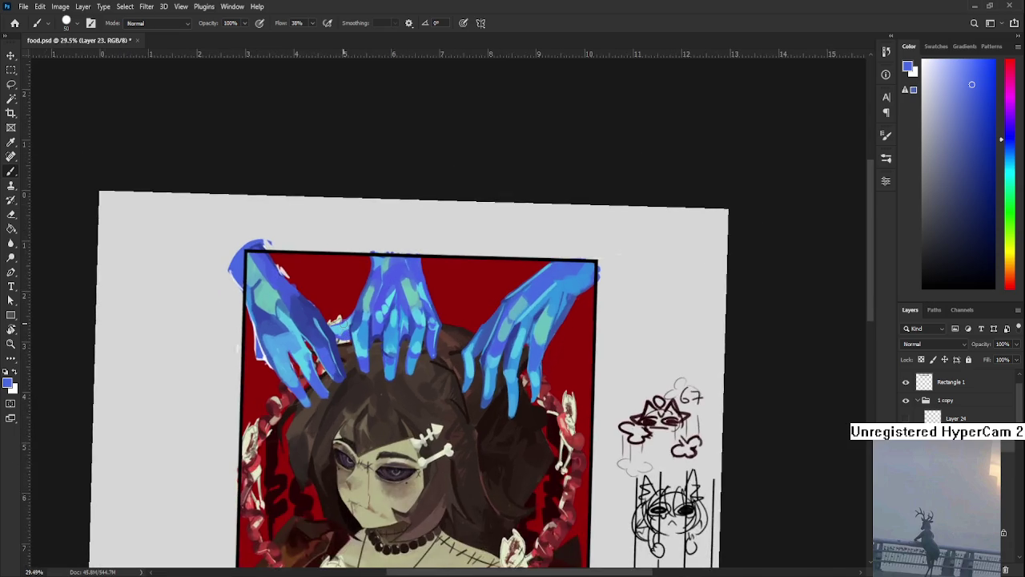
scroll(344, 317, up, 2)
alt+click(250, 364)
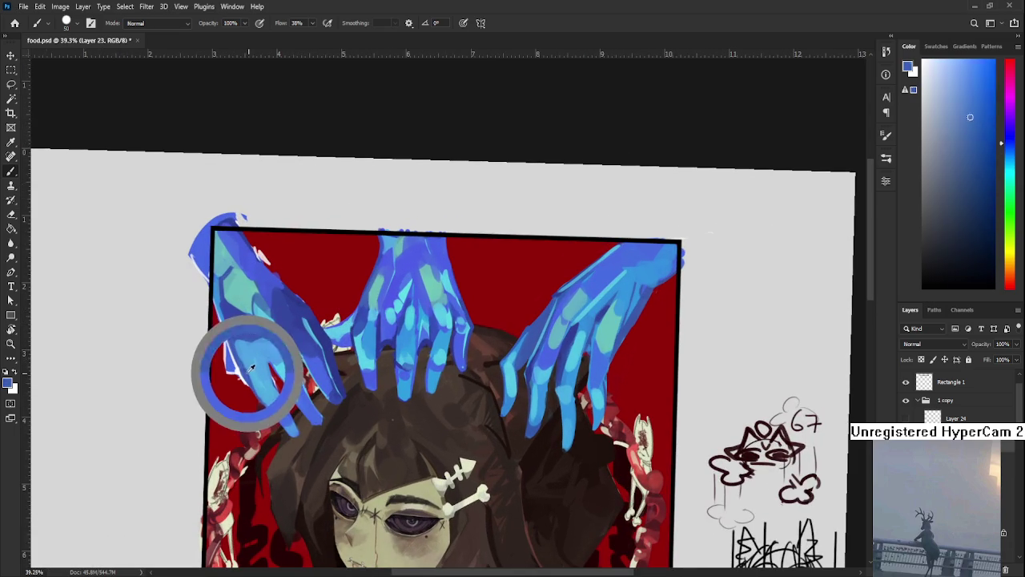
alt+click(263, 396)
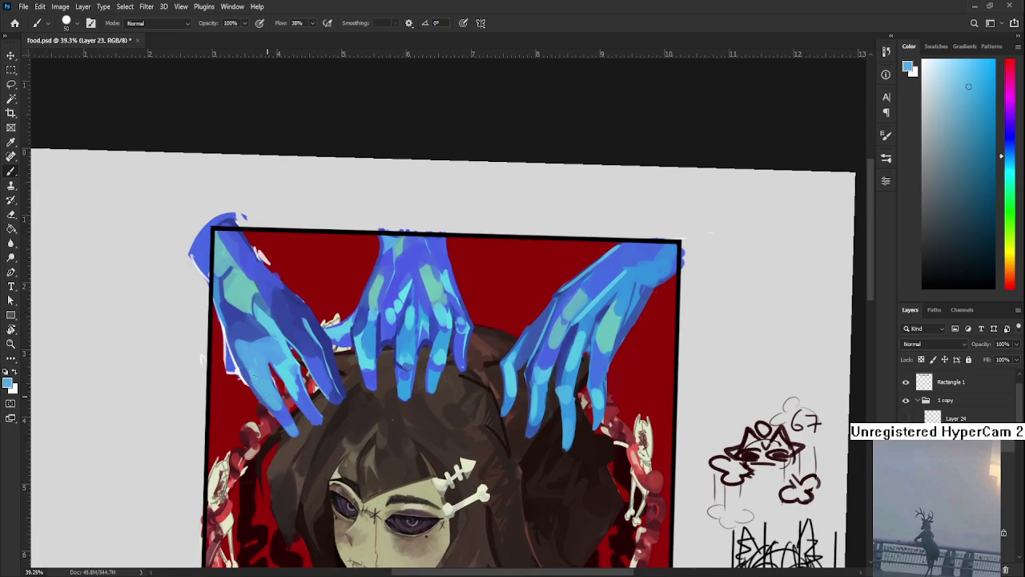
scroll(335, 370, right, 1)
scroll(335, 370, up, 1)
alt+click(368, 339)
alt+click(360, 324)
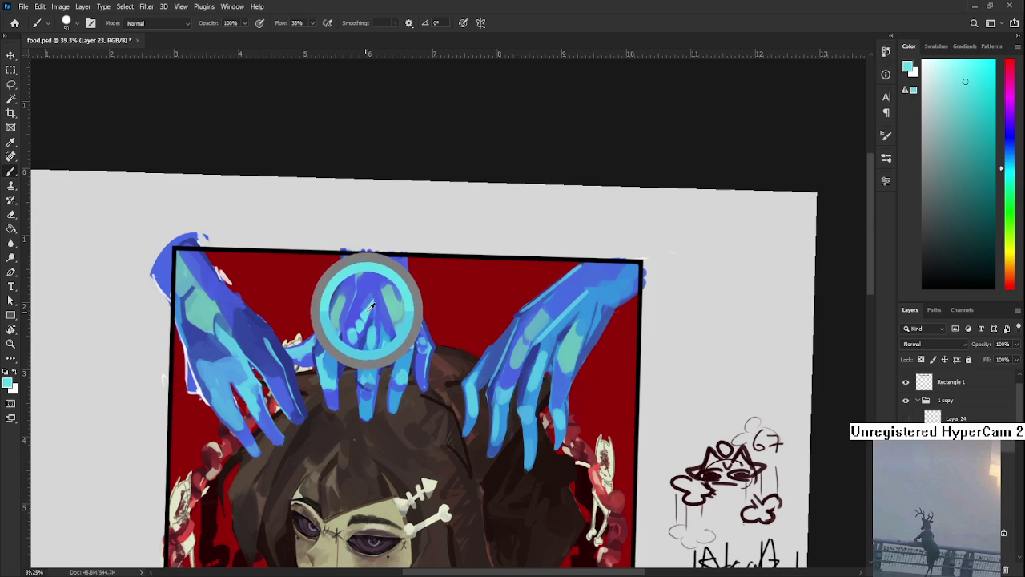
alt+click(226, 391)
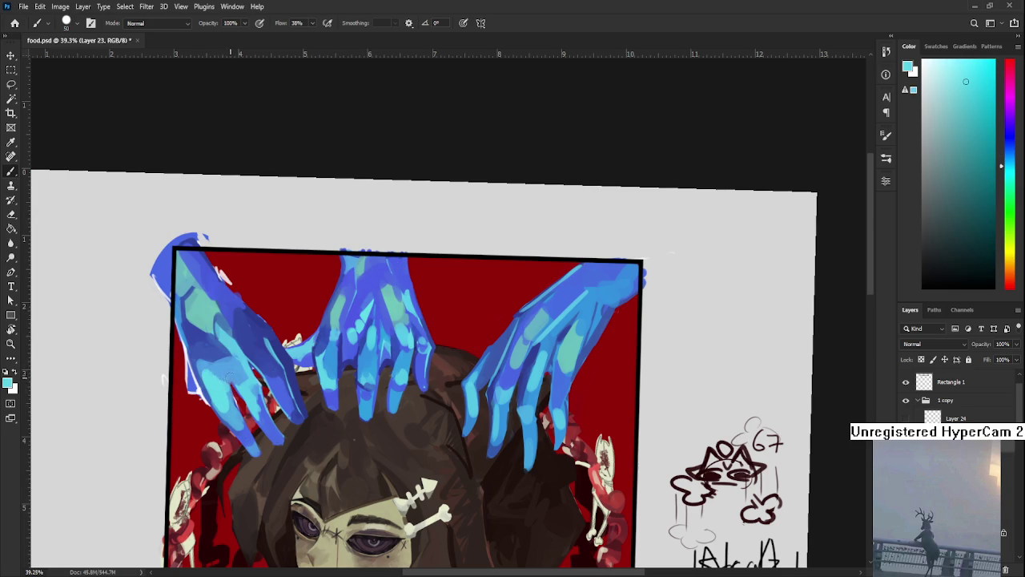
Sample a darker blue and light cyan from the left hand.
scroll(274, 390, down, 1)
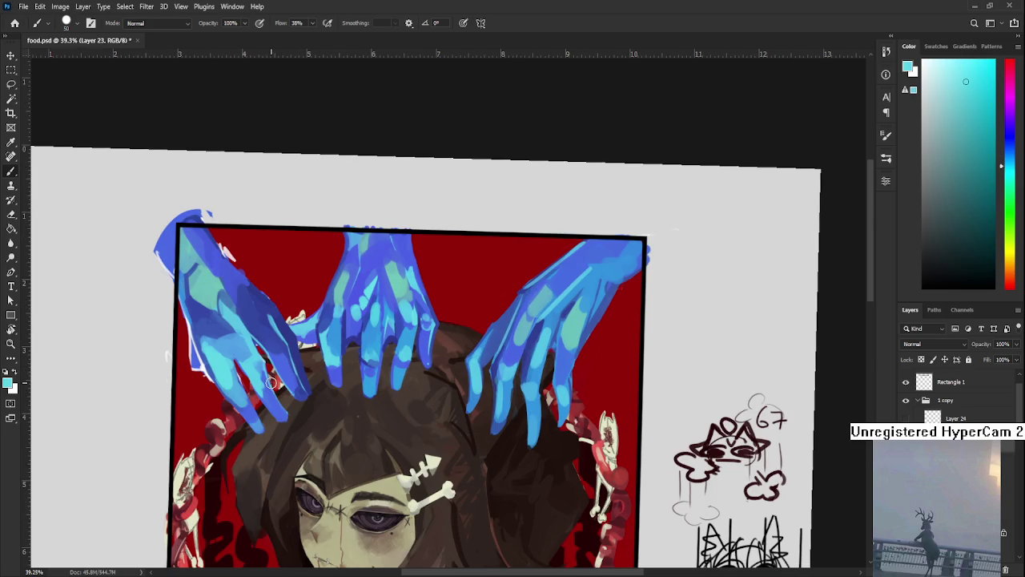
scroll(274, 390, up, 2)
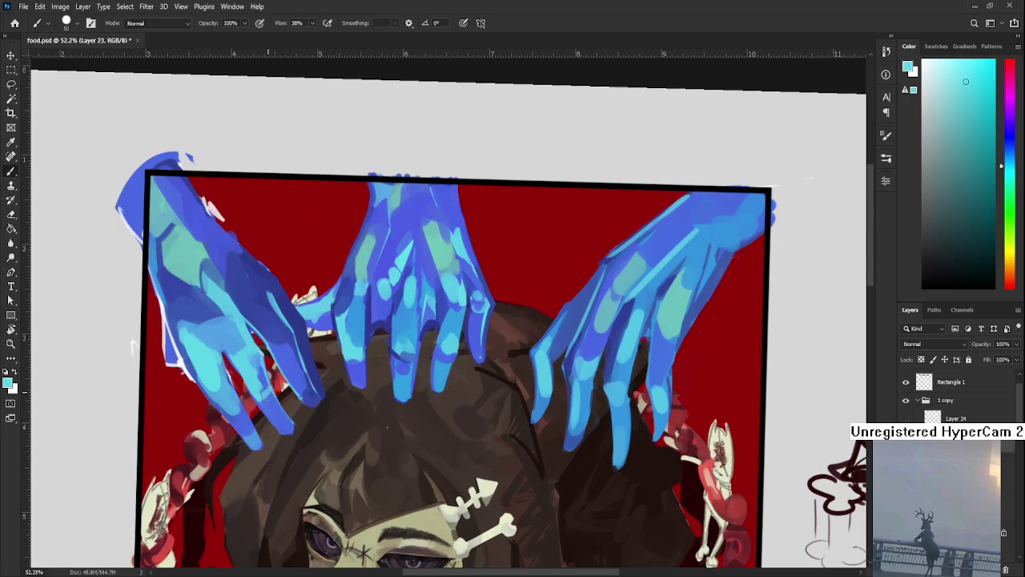
alt+click(293, 334)
alt+click(289, 387)
alt+click(262, 398)
Pick a darker blue and stroke it along the left hand's edge.
drag(244, 391, 247, 410)
alt+click(203, 401)
alt+click(242, 415)
alt+click(240, 401)
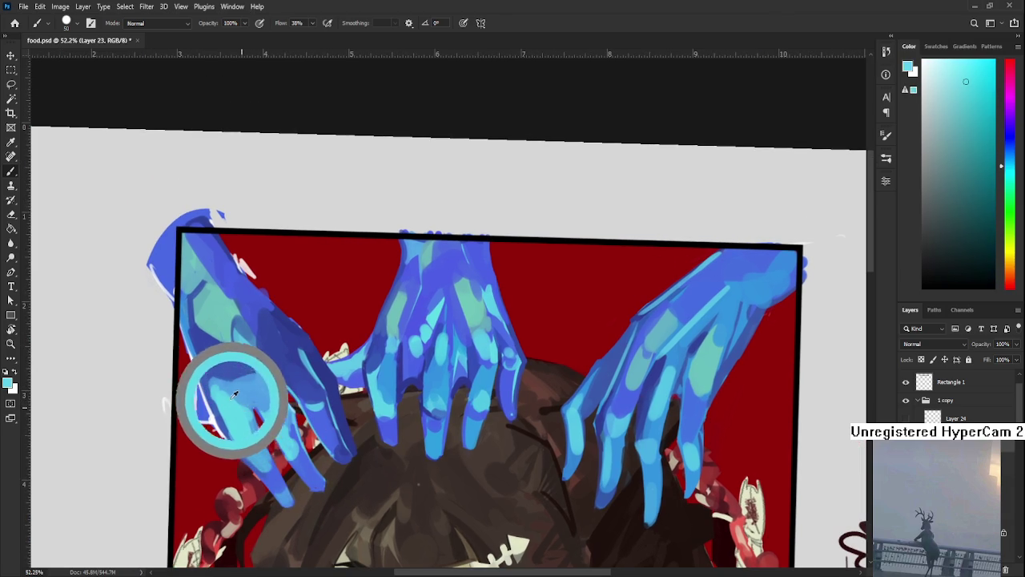
alt+click(217, 365)
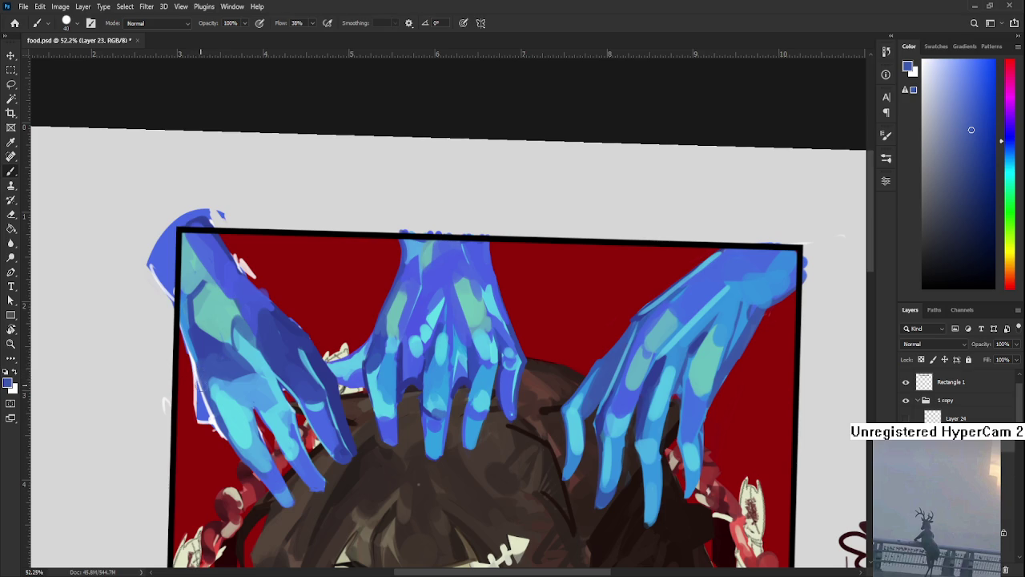
drag(197, 369, 192, 425)
Paint blue along the left hand's lower edge.
key(e)
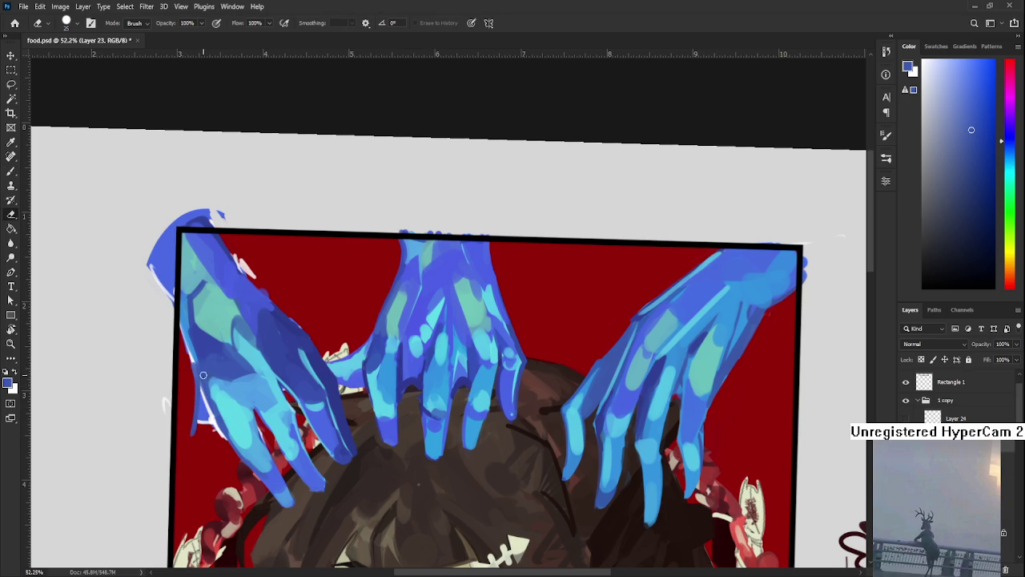
key(b)
alt+click(197, 353)
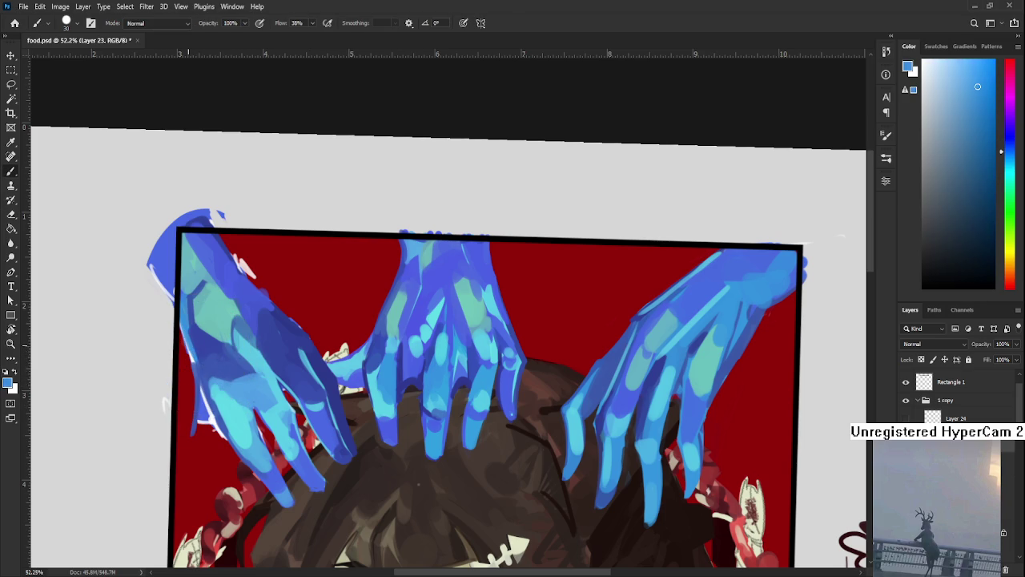
scroll(200, 428, down, 1)
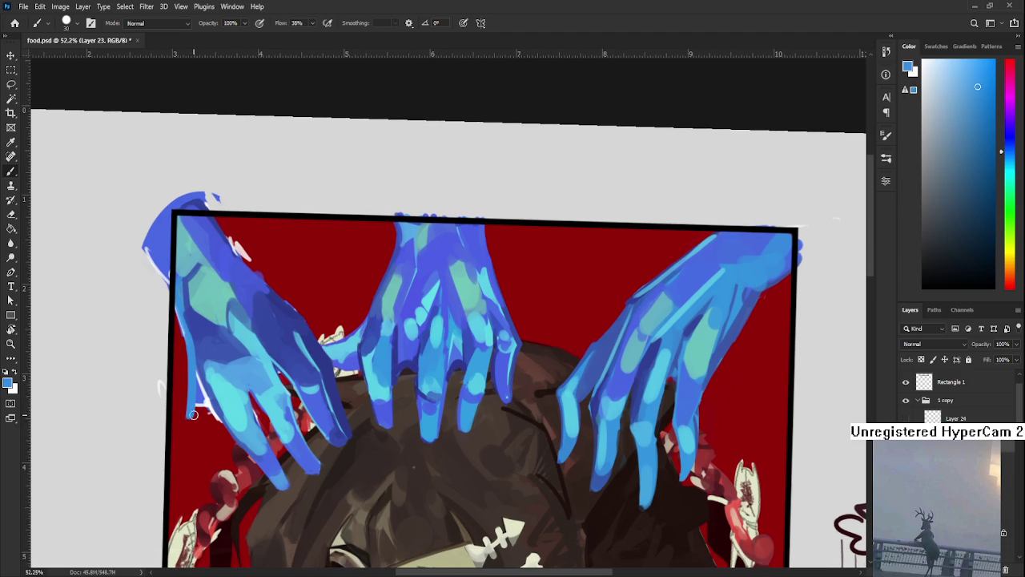
alt+click(194, 400)
drag(200, 401, 195, 433)
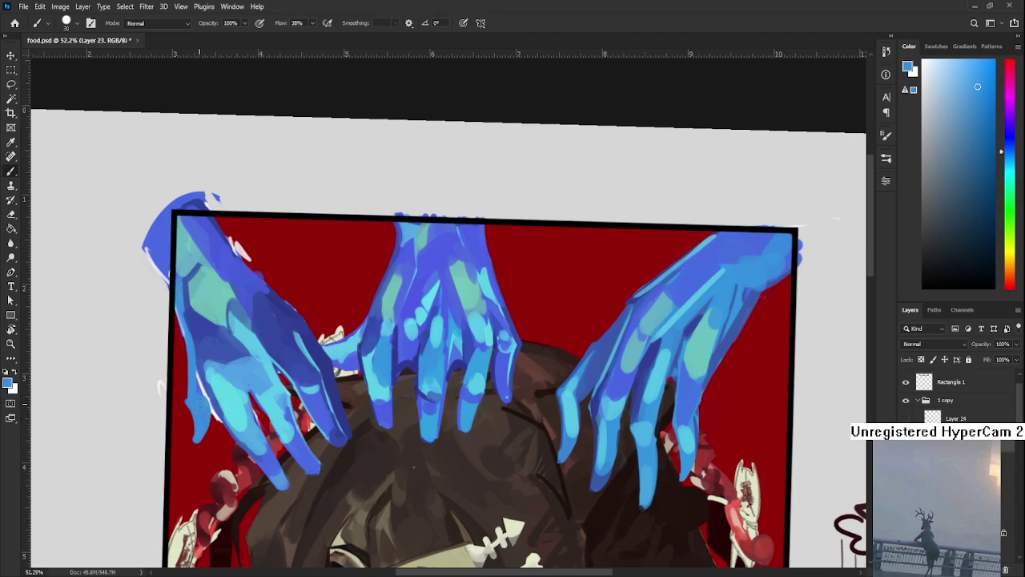
Add a light-blue highlight on the left hand's thumb.
scroll(202, 425, down, 2)
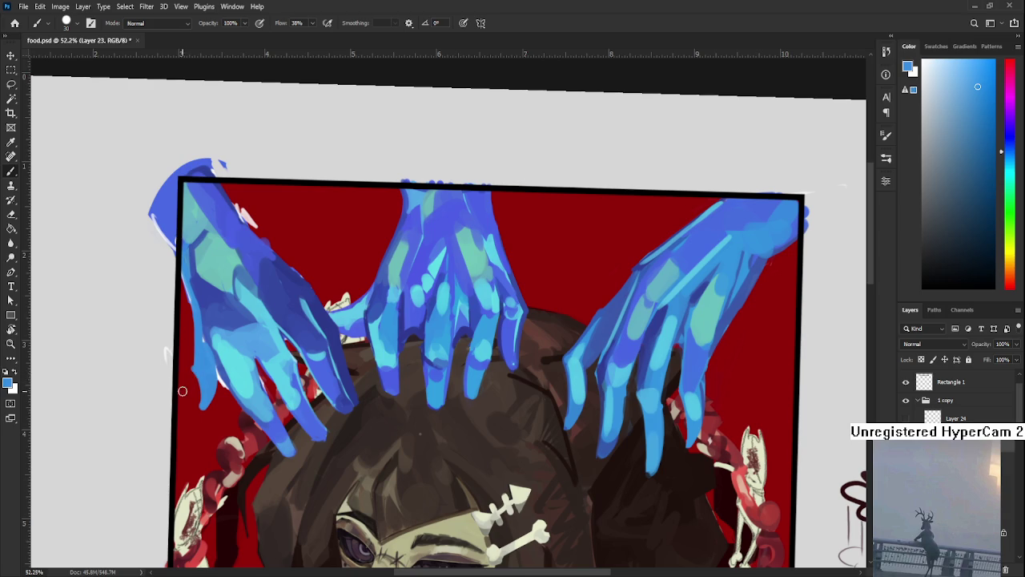
key(e)
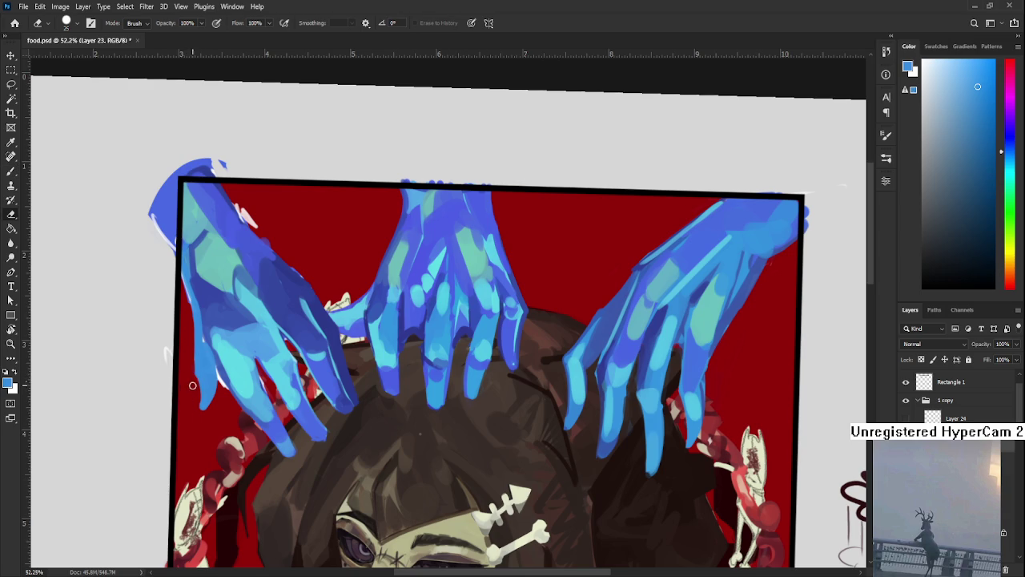
key(b)
drag(200, 410, 210, 394)
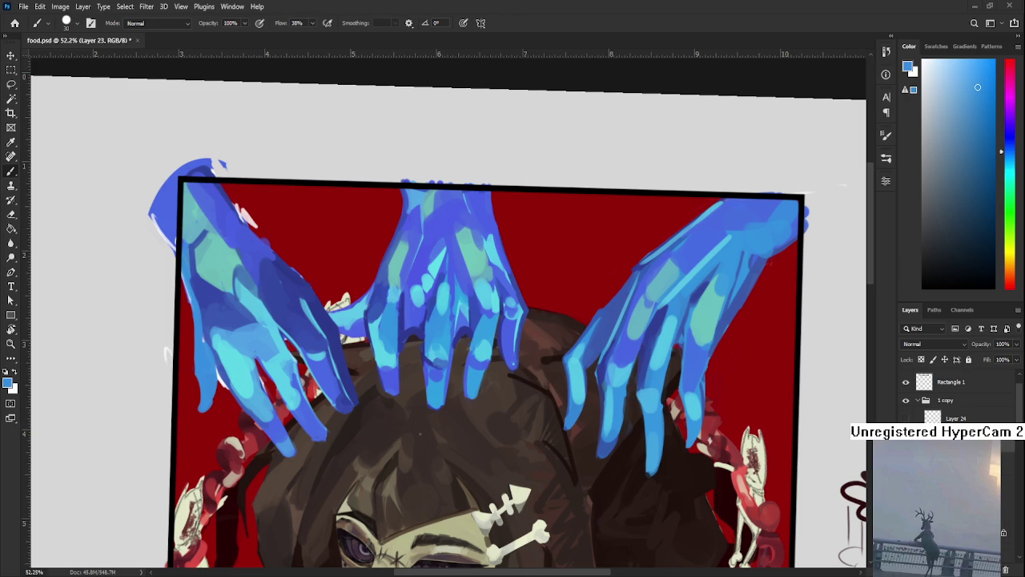
Compare darker and lighter blues sampled across the left hand.
scroll(342, 308, down, 2)
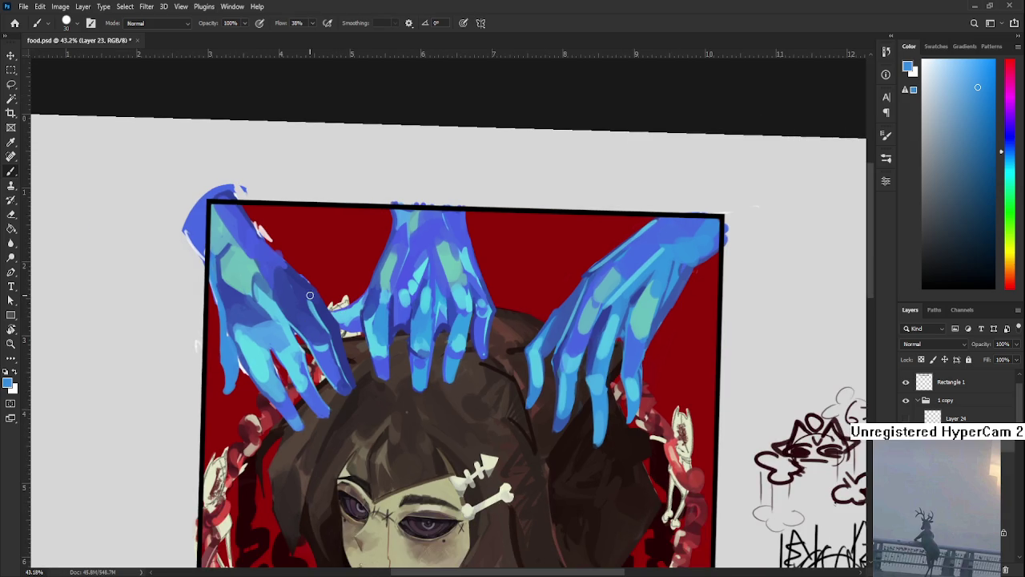
alt+click(248, 324)
alt+click(260, 328)
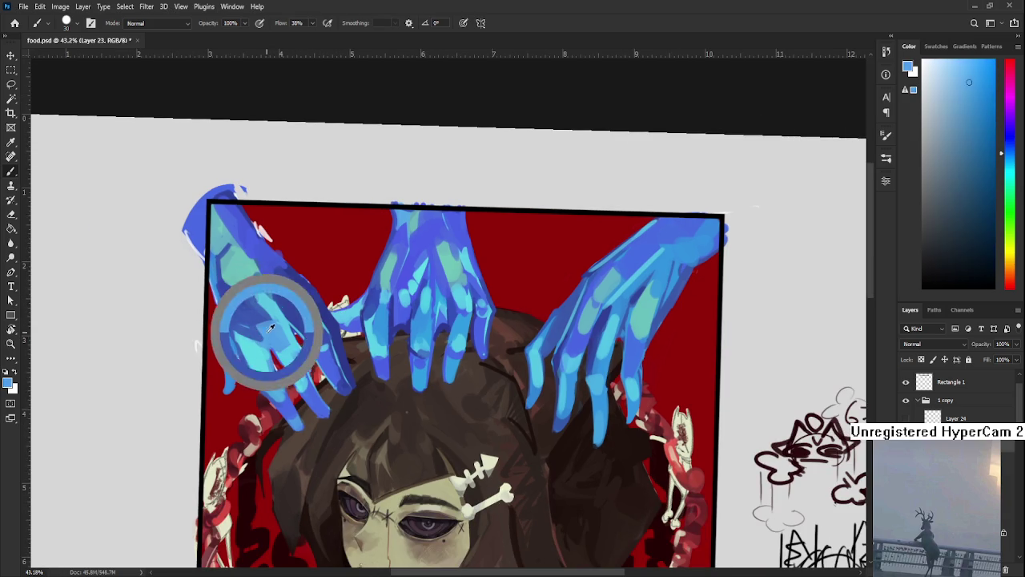
alt+click(241, 325)
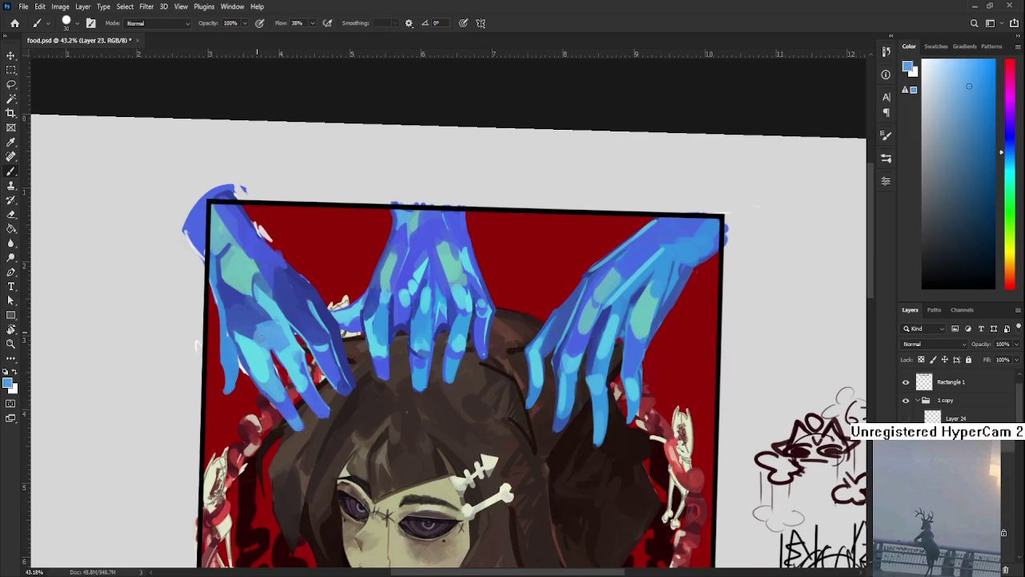
alt+click(253, 326)
alt+click(256, 333)
alt+click(259, 335)
alt+click(253, 325)
alt+click(265, 331)
alt+click(261, 319)
alt+click(273, 326)
Reset the canvas view rotation to 0° and zoom back in to 43.2%.
scroll(332, 336, down, 3)
scroll(332, 336, up, 1)
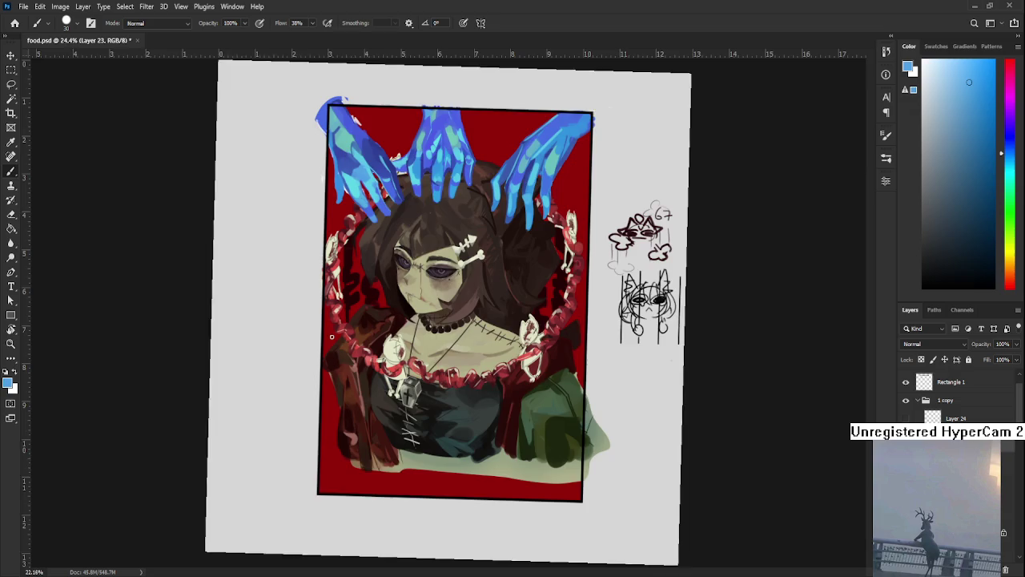
key(r)
drag(320, 376, 298, 414)
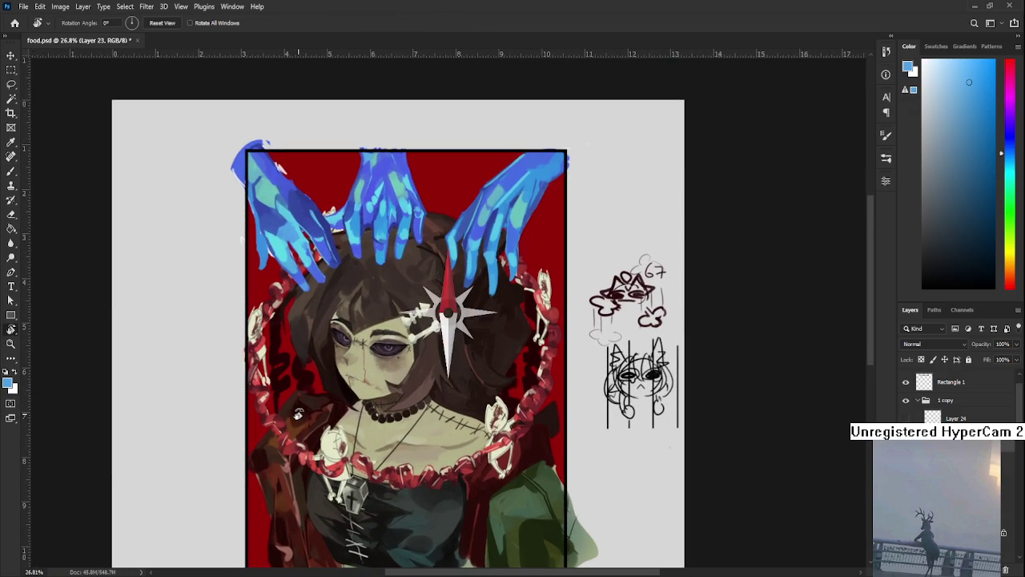
scroll(287, 156, up, 3)
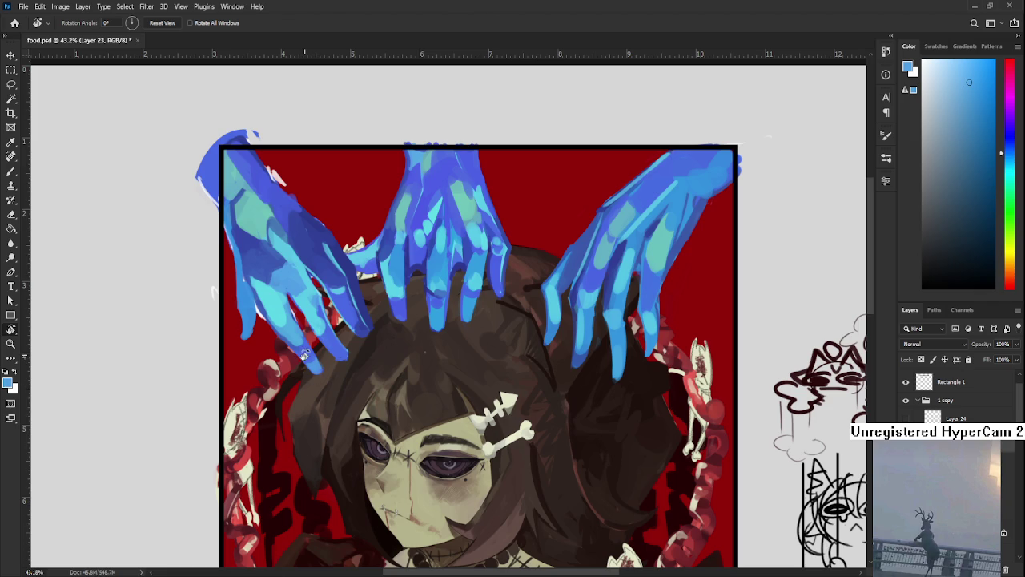
Darken the left hand's edge and lower fingertip with a larger brush.
key(b)
alt+click(355, 265)
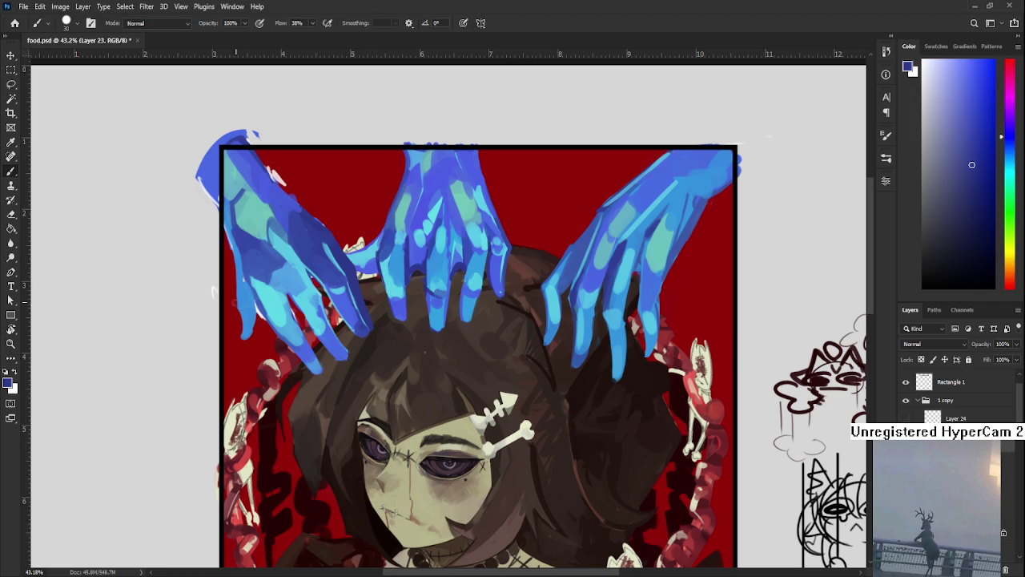
drag(232, 252, 234, 299)
key(ctrl+z)
key(bracketright)
key(ctrl+shift+z)
key(ctrl+z)
key(ctrl+shift+z)
drag(240, 319, 245, 334)
Sample lighter and deeper blues from the hand, toggling Eraser and Brush.
alt+click(249, 324)
alt+click(265, 304)
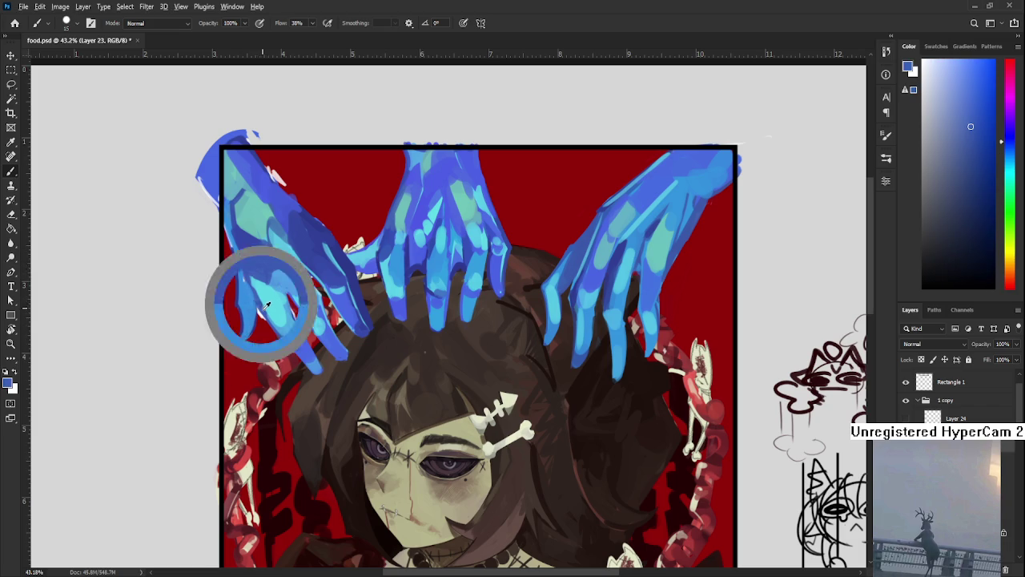
key(e)
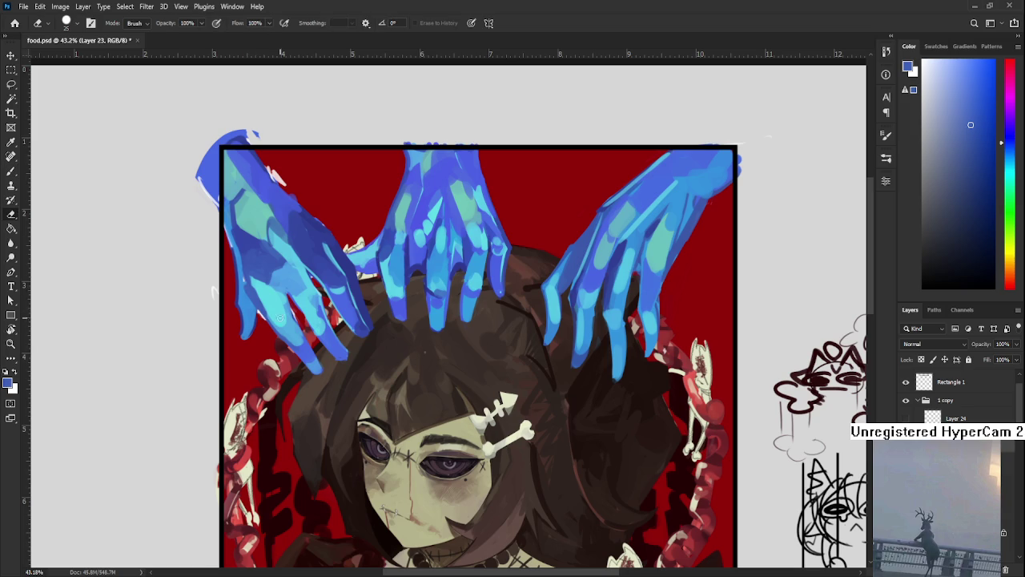
scroll(294, 312, up, 3)
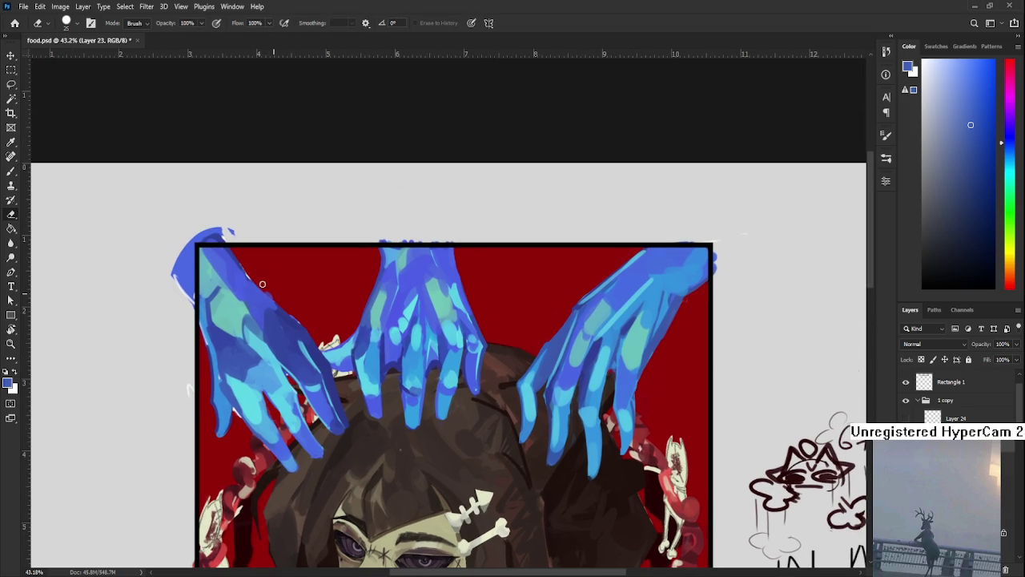
key(b)
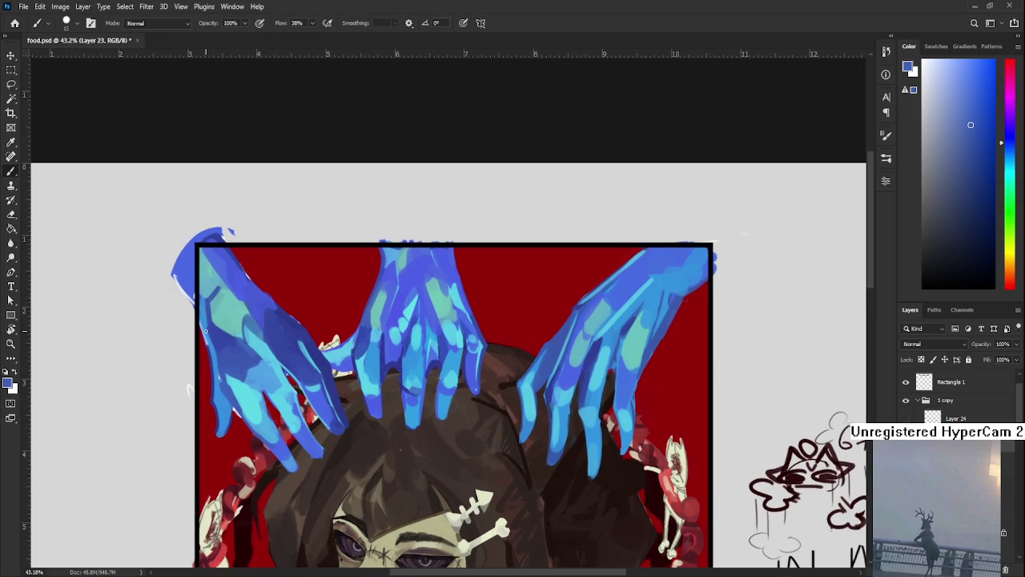
alt+click(212, 346)
alt+click(228, 342)
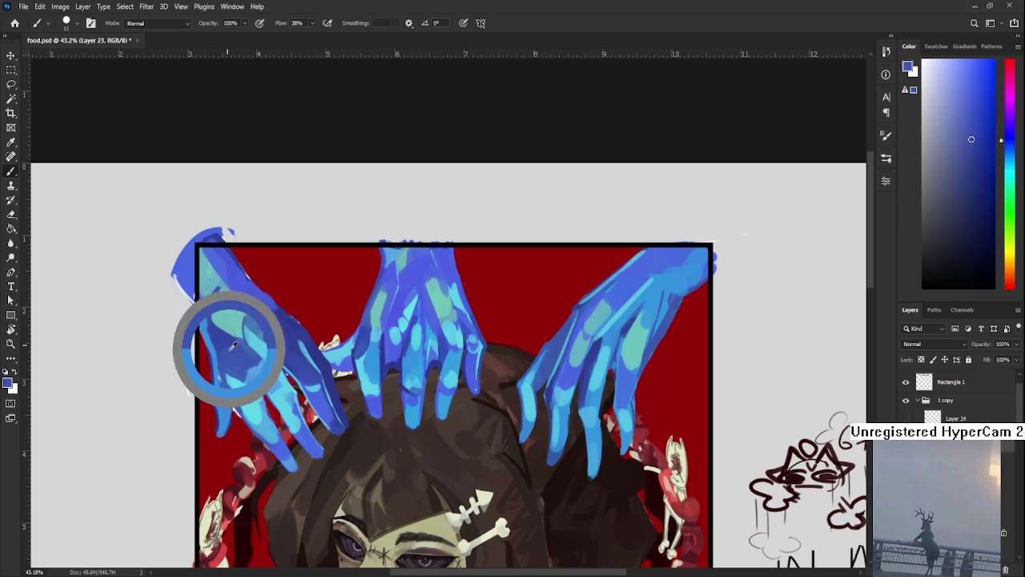
alt+click(282, 326)
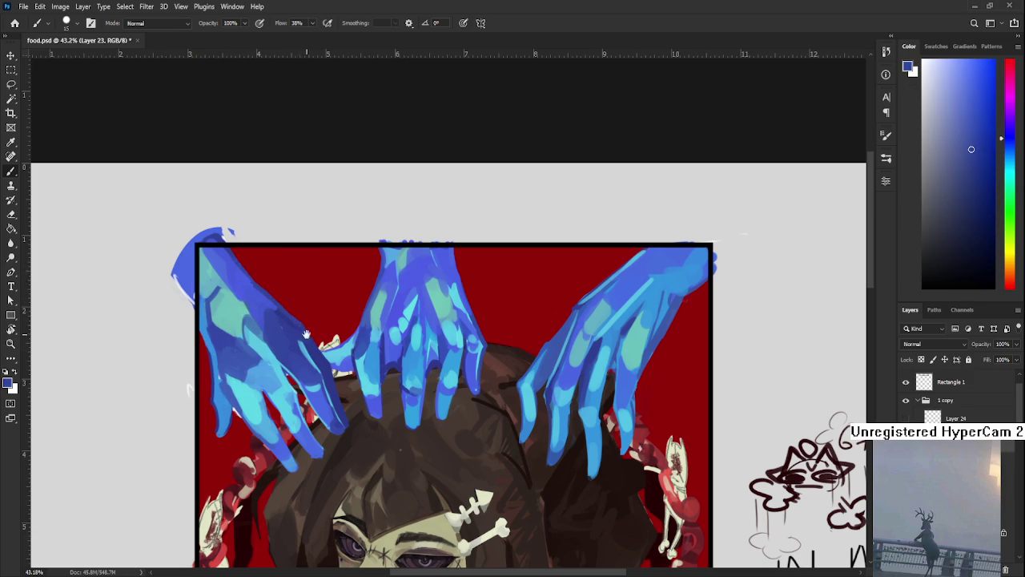
Pan across the portrait to review the hand shading.
scroll(318, 340, down, 1)
scroll(318, 340, down, 3)
scroll(318, 340, down, 1)
mouse_move(293, 464)
mouse_down()
mouse_move(275, 404)
mouse_move(306, 332)
mouse_up()
scroll(337, 344, up, 2)
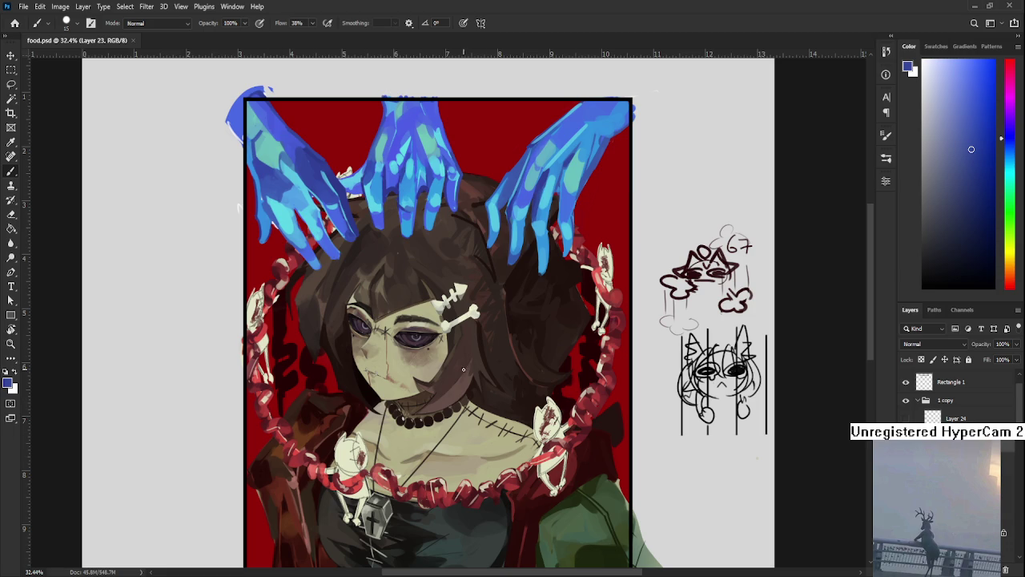
Rotate the view toward the left hand, sample its blue, and set the eraser to size 8.
scroll(463, 370, up, 5)
key(r)
mouse_move(345, 417)
mouse_down()
mouse_move(368, 356)
mouse_move(313, 344)
mouse_up()
key(b)
alt+click(308, 343)
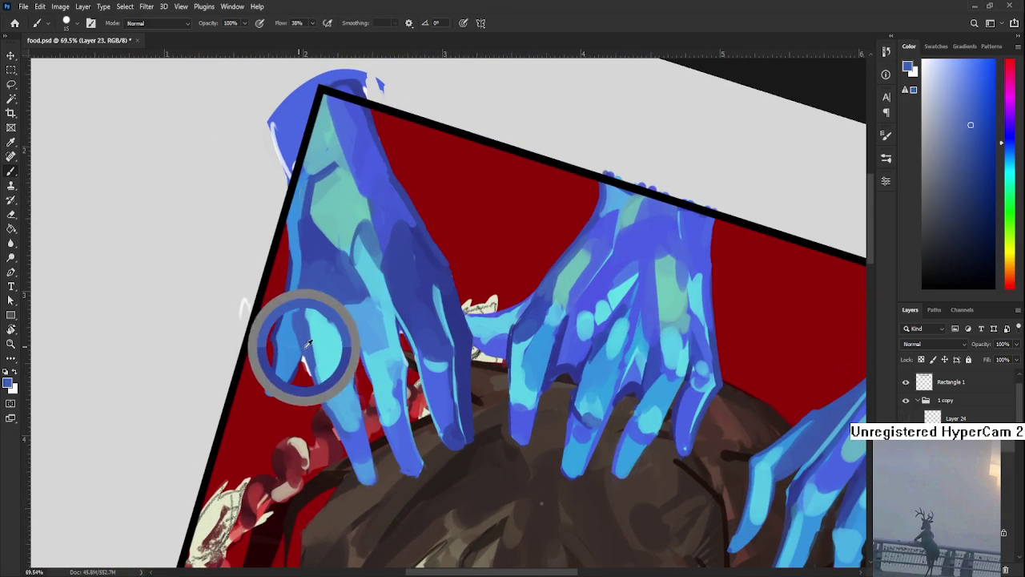
key(e)
key(bracketleft)
key(bracketleft)
key(bracketleft)
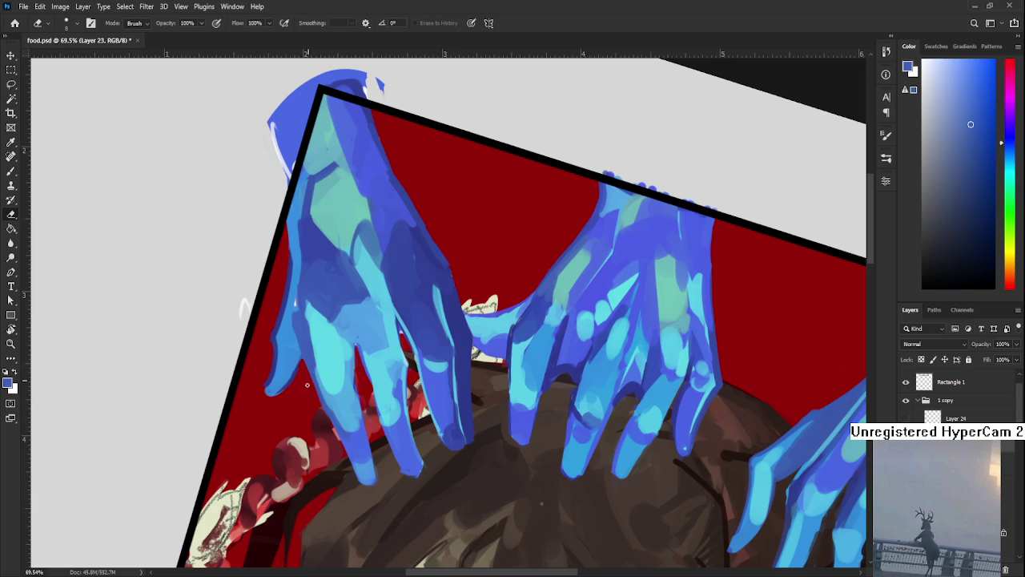
Sample lighter and darker hand blues and paint a blue stroke along the left frame edge.
scroll(309, 392, up, 2)
key(b)
alt+click(299, 379)
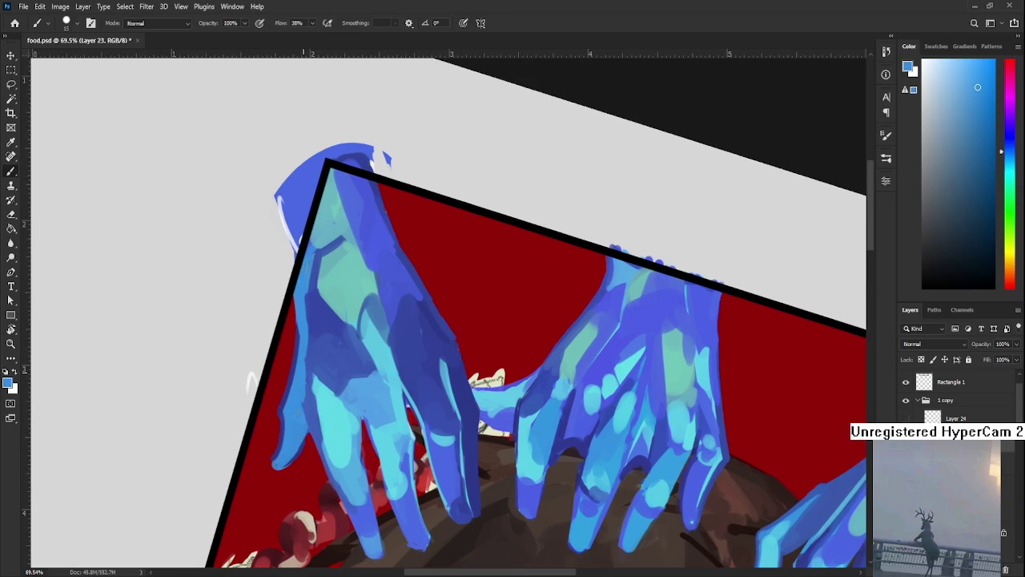
alt+click(304, 400)
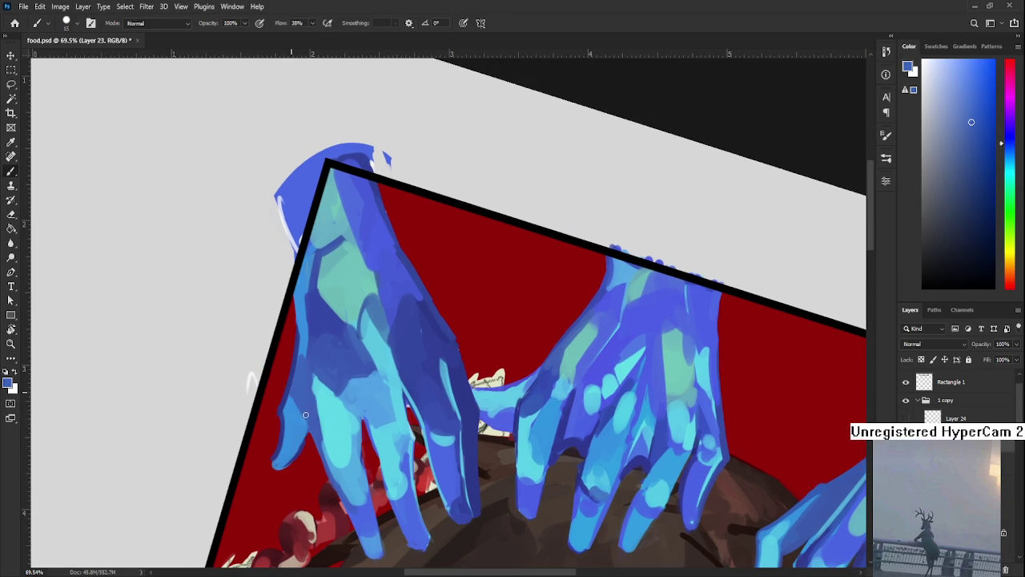
scroll(304, 354, up, 3)
alt+click(308, 382)
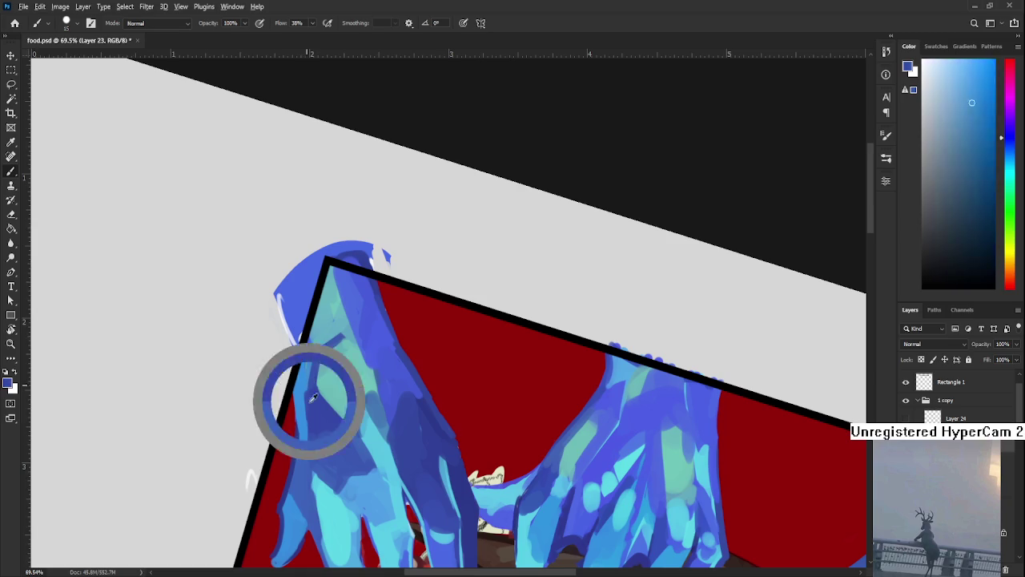
drag(304, 390, 295, 465)
alt+click(301, 373)
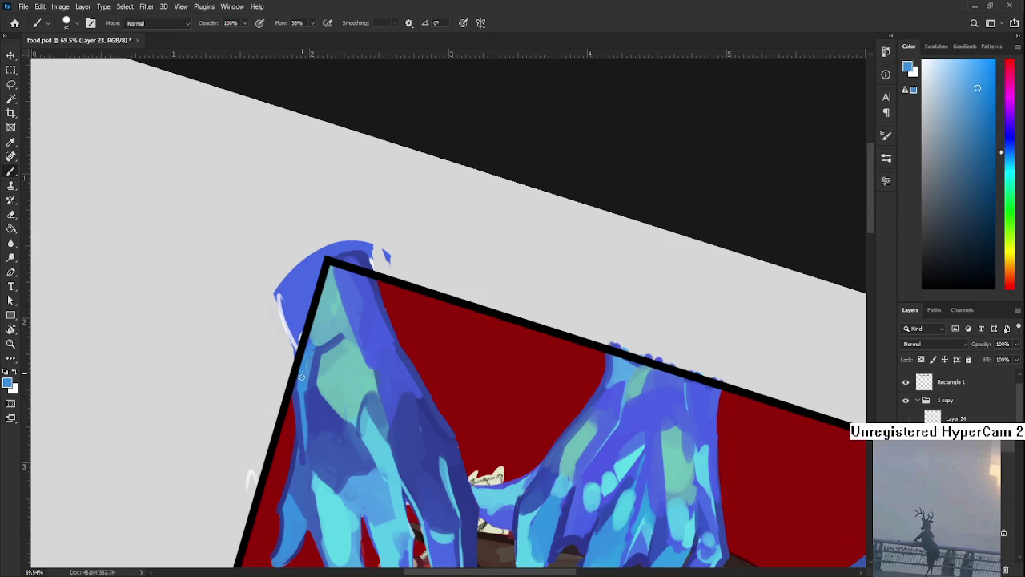
Rotate the canvas view back upright.
scroll(305, 371, down, 2)
scroll(320, 361, down, 1)
scroll(347, 341, down, 1)
key(r)
scroll(347, 340, down, 2)
scroll(347, 341, down, 1)
drag(346, 340, 374, 416)
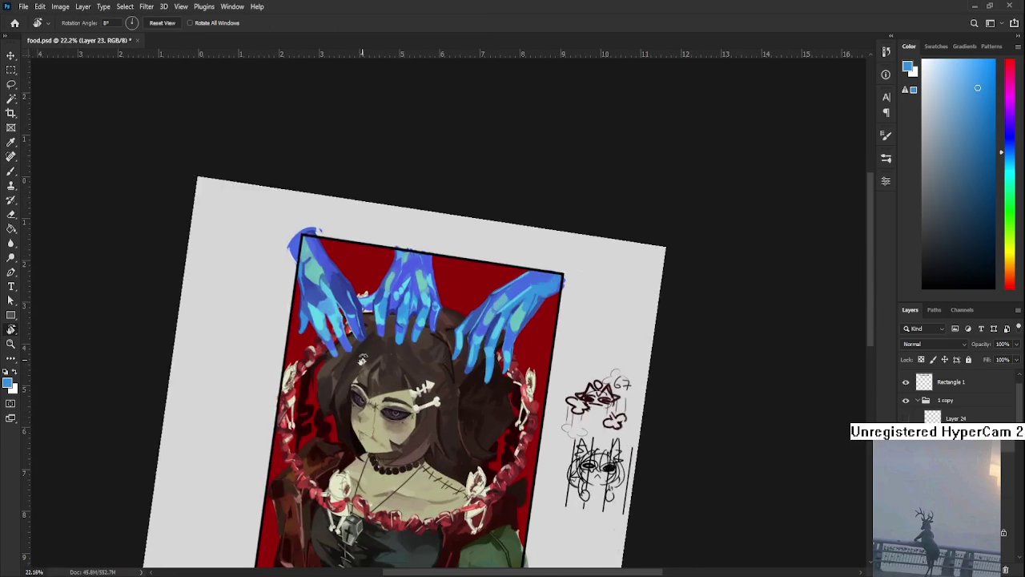
scroll(334, 438, up, 1)
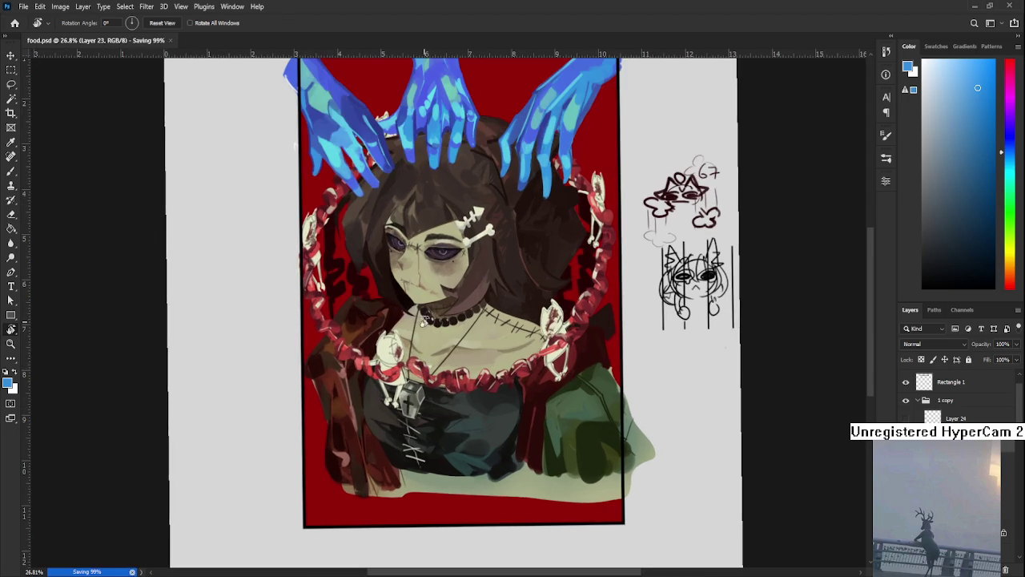
scroll(335, 437, up, 1)
scroll(345, 416, up, 1)
scroll(356, 393, up, 1)
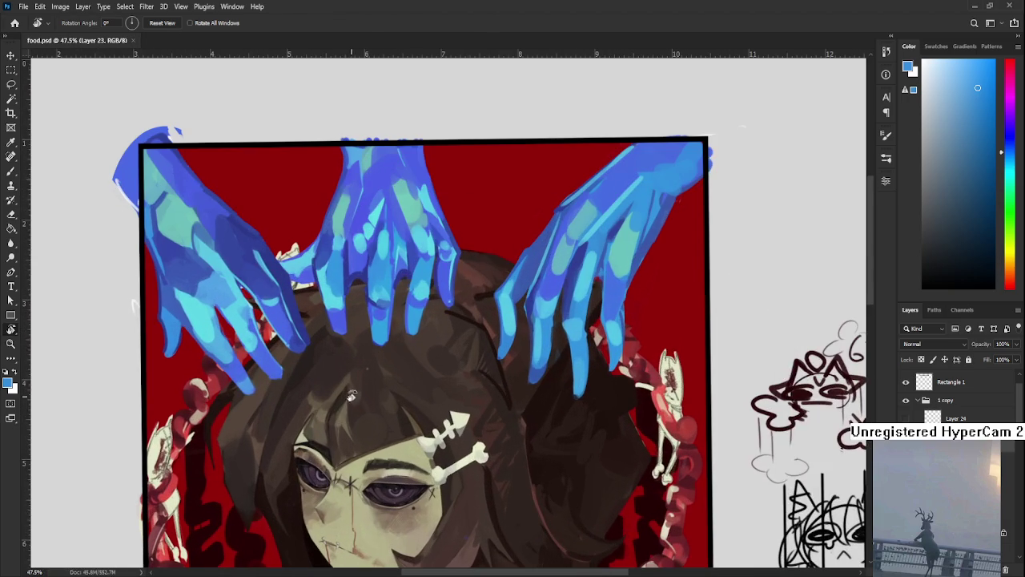
Enlarge the eraser and make Layer 24's white sketch lines visible.
key(e)
scroll(368, 376, up, 1)
key(bracketright)
scroll(453, 360, down, 1)
scroll(459, 355, down, 1)
click(906, 418)
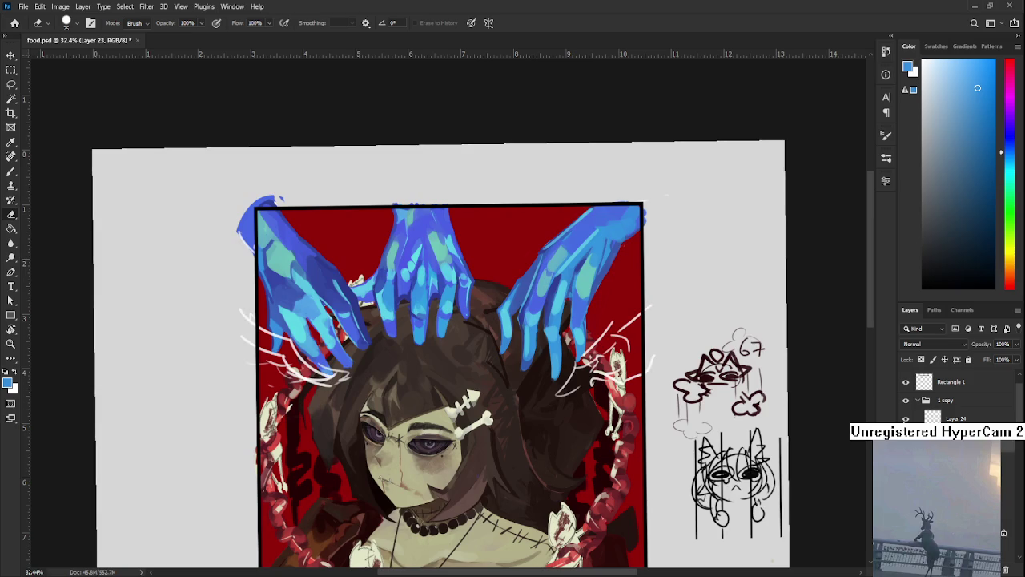
On Layer 24, move the white sketch lines down and rotate them about 5°.
click(933, 418)
mouse_move(414, 395)
mouse_down()
mouse_move(355, 387)
mouse_move(336, 400)
mouse_up()
key(l)
key(ctrl+t)
drag(240, 336, 256, 369)
drag(385, 288, 394, 317)
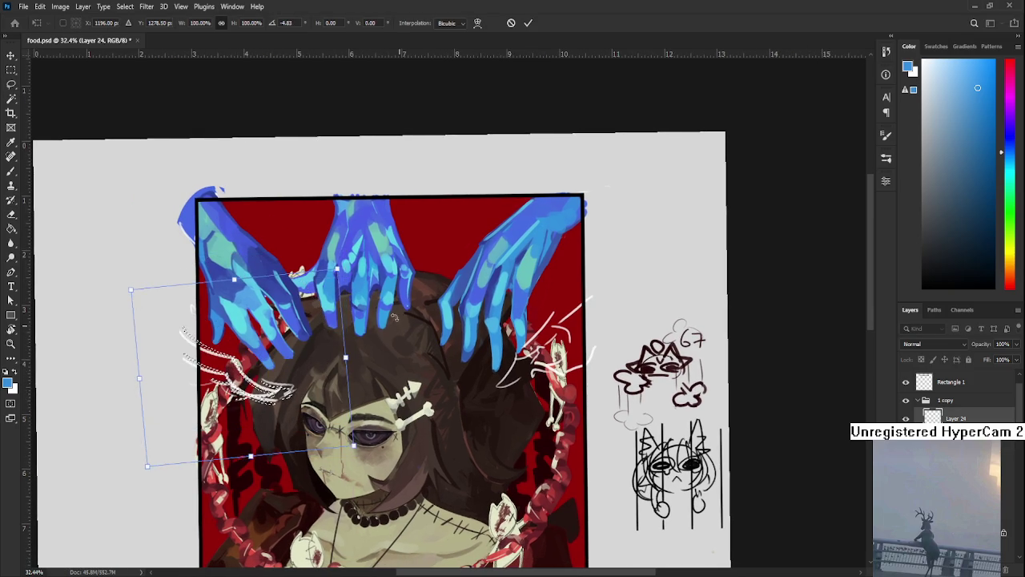
key(Return)
Enlarge the middle hands to about 107%.
drag(399, 381, 404, 422)
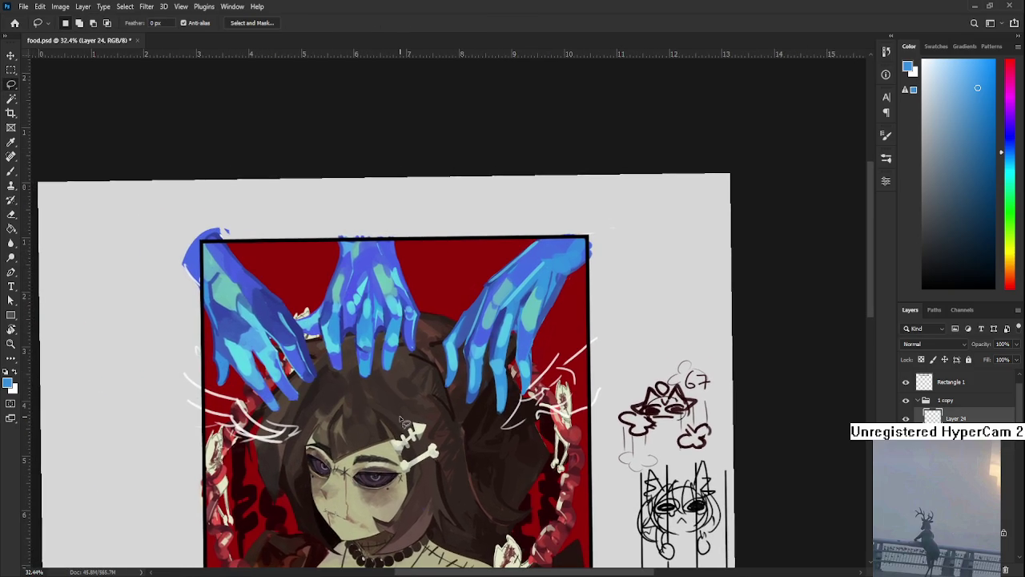
scroll(401, 421, up, 1)
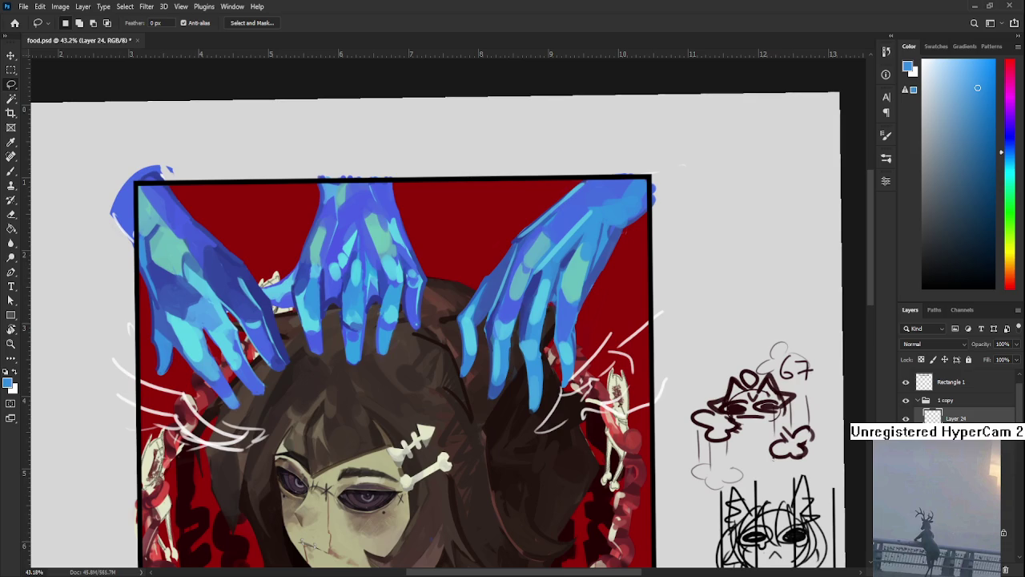
key(ctrl+t)
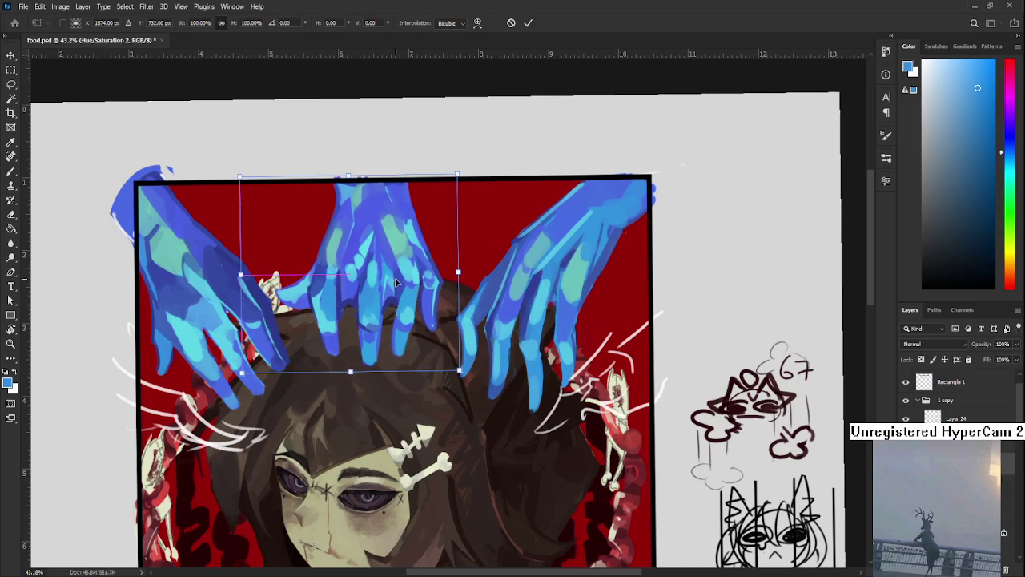
scroll(397, 282, down, 1)
scroll(397, 282, down, 1)
drag(431, 327, 439, 337)
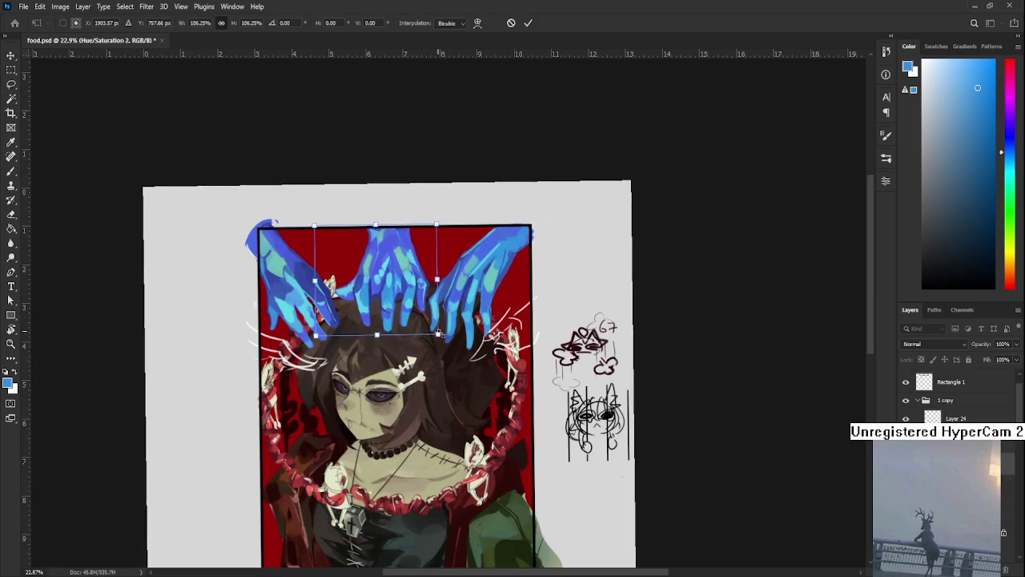
key(Return)
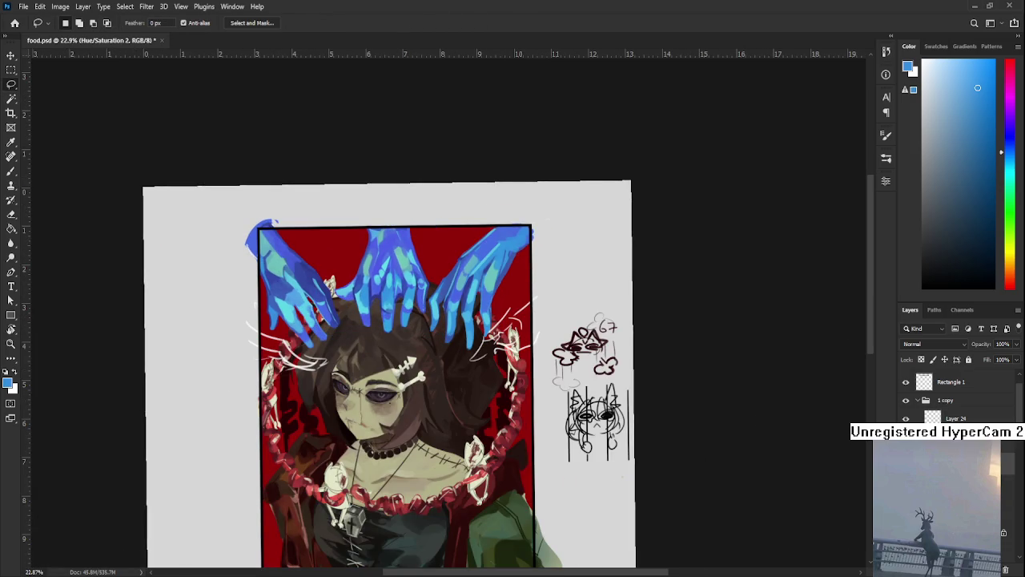
Scale the blue hands to about 110% and nudge them up and left.
key(ctrl+t)
drag(417, 420, 441, 448)
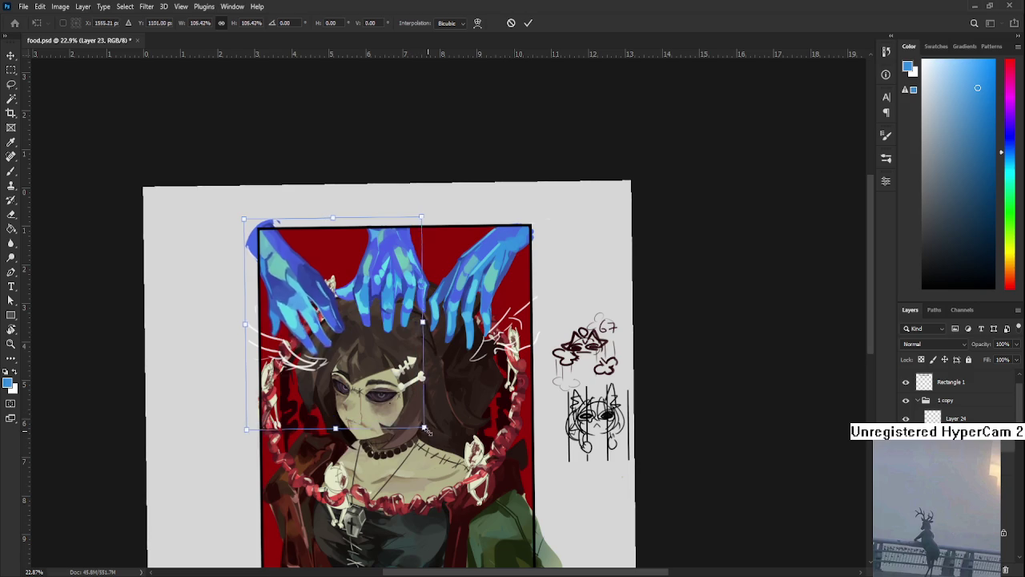
drag(406, 407, 404, 399)
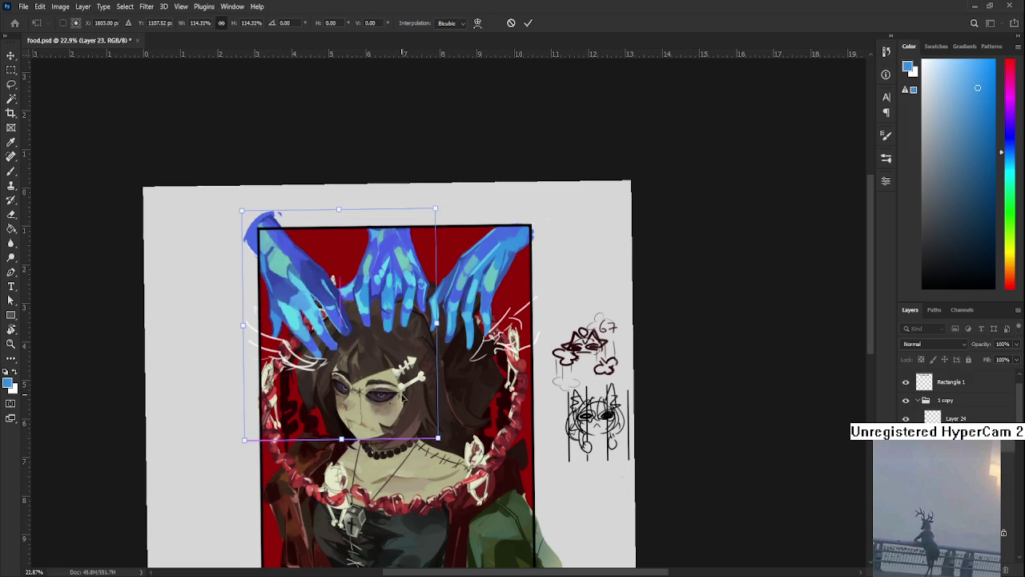
drag(437, 439, 430, 428)
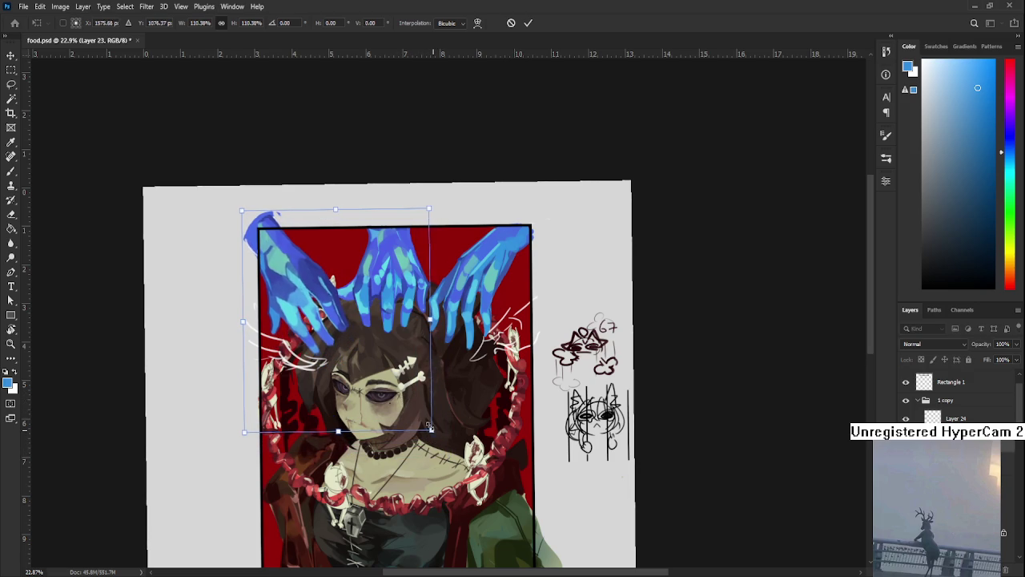
key(Return)
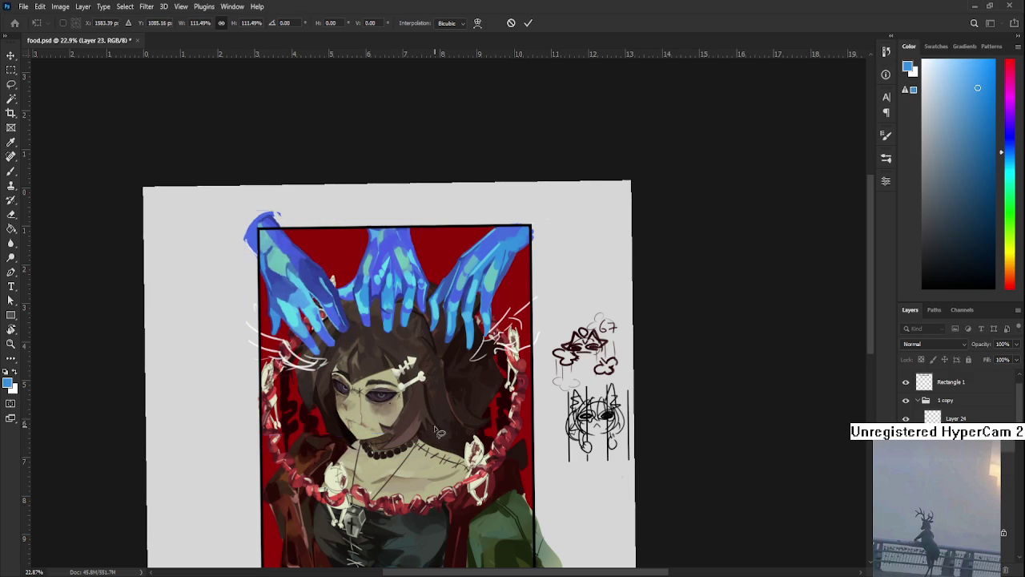
key(l)
Zoom and pan the view to frame the girl's head.
scroll(473, 337, up, 1)
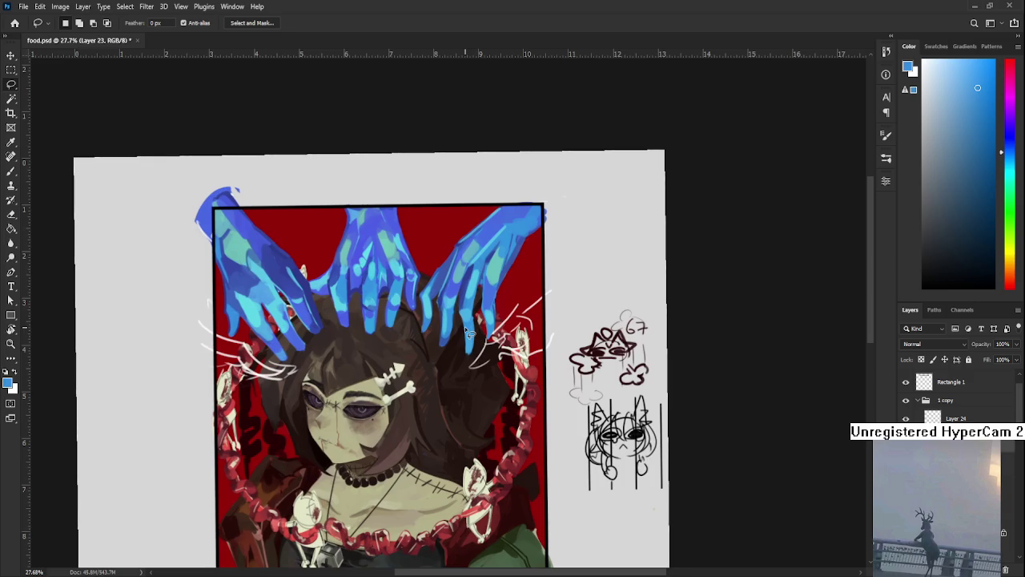
scroll(453, 337, up, 1)
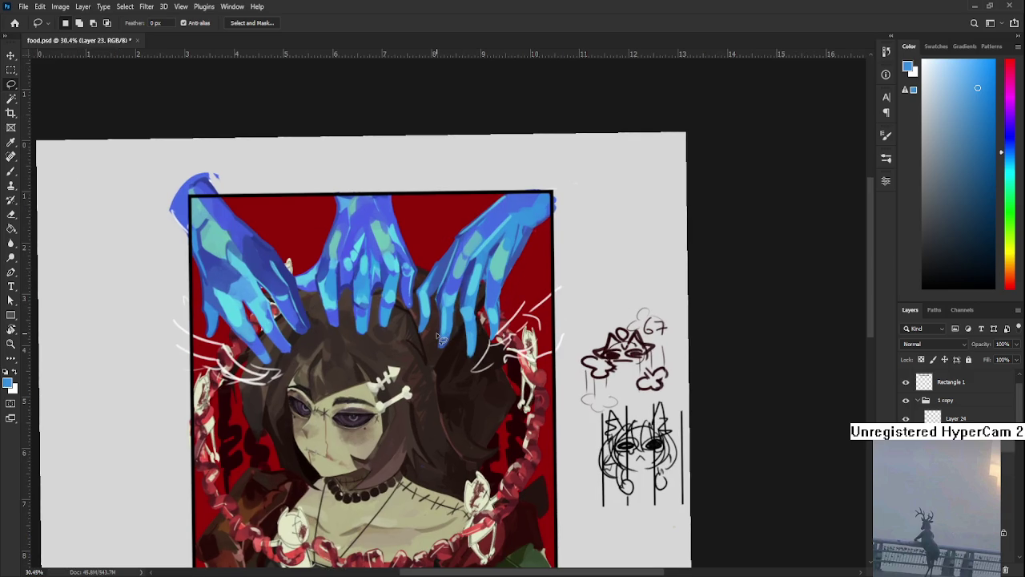
scroll(437, 338, down, 1)
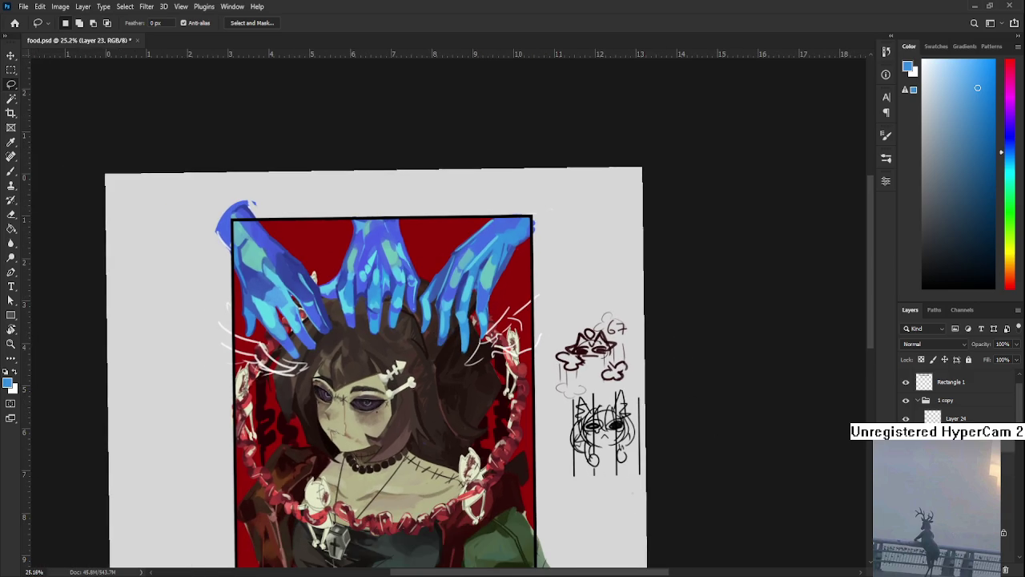
scroll(351, 447, up, 1)
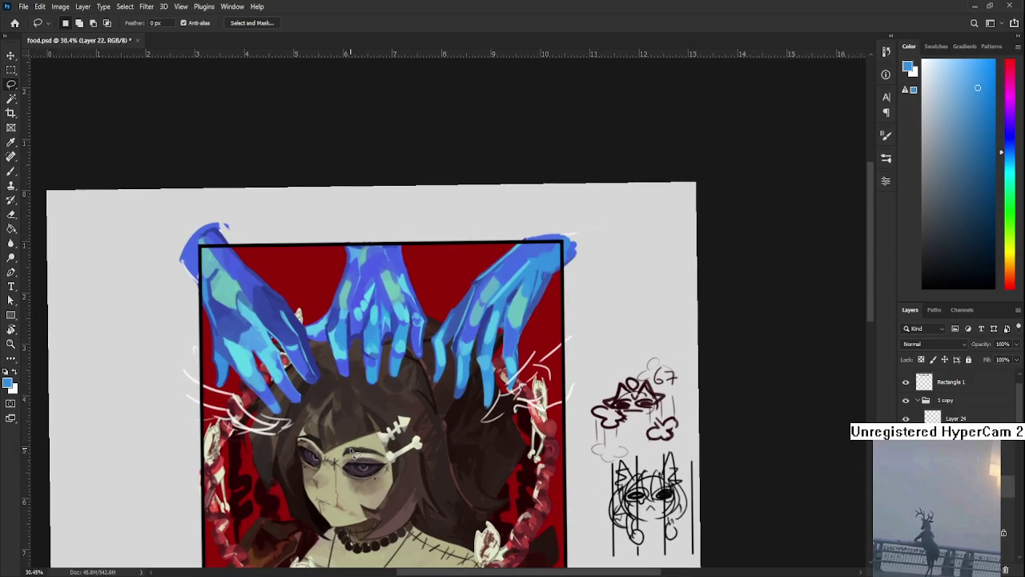
scroll(351, 447, up, 1)
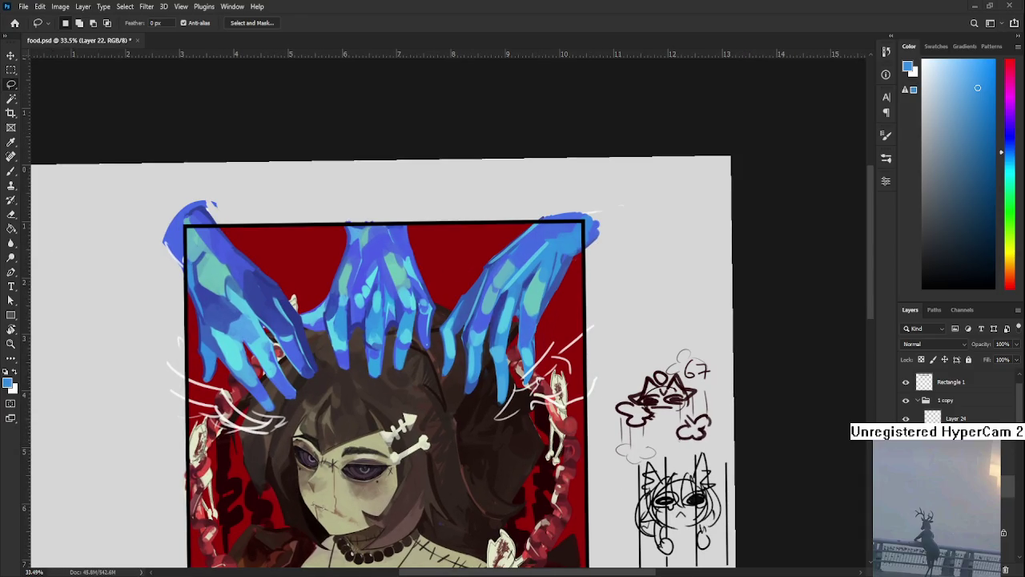
scroll(347, 392, up, 1)
drag(628, 458, 654, 446)
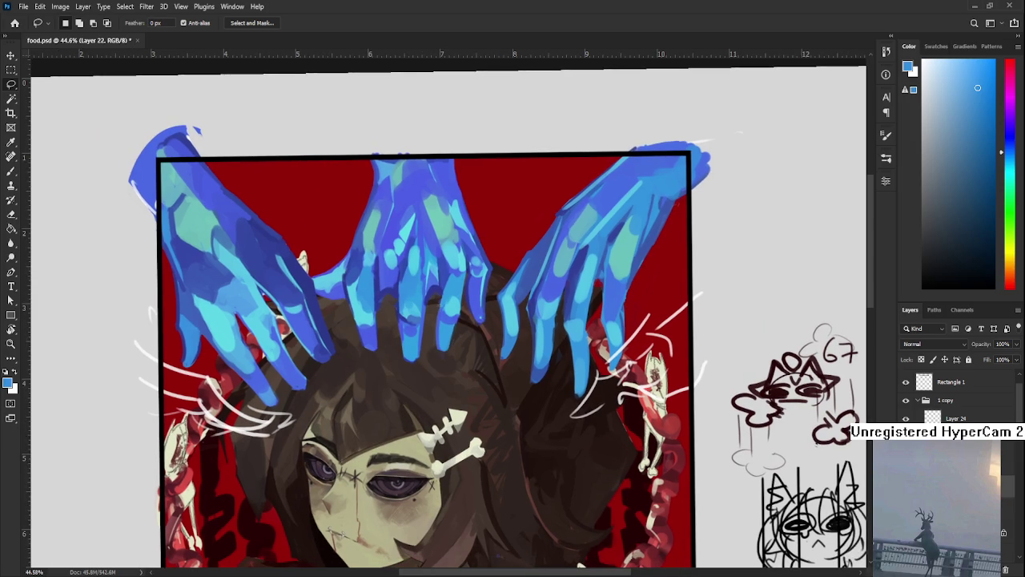
On Layer 24, sample light cyan and lasso a closed outline around the left white strokes.
click(958, 418)
key(b)
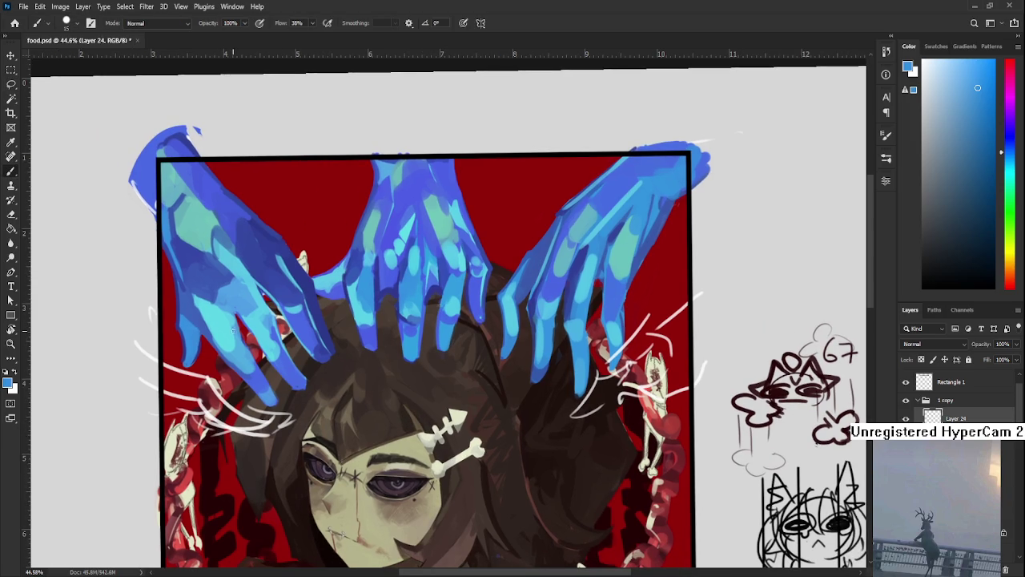
alt+click(222, 319)
key(l)
drag(157, 358, 298, 417)
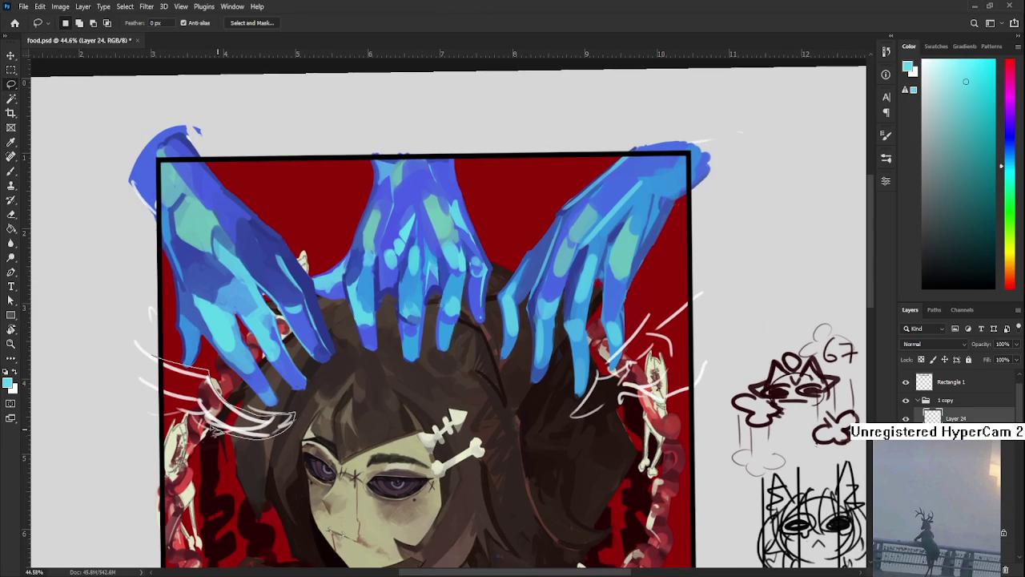
drag(298, 417, 307, 415)
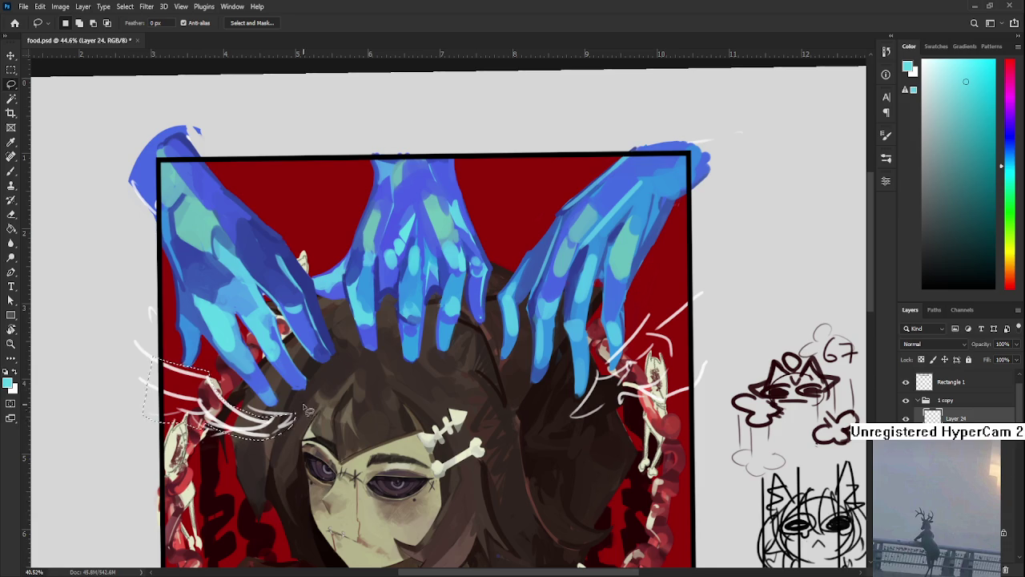
Create Group 1 holding new Layer 25 and bucket-fill the lasso outline with light cyan.
scroll(308, 415, down, 2)
key(g)
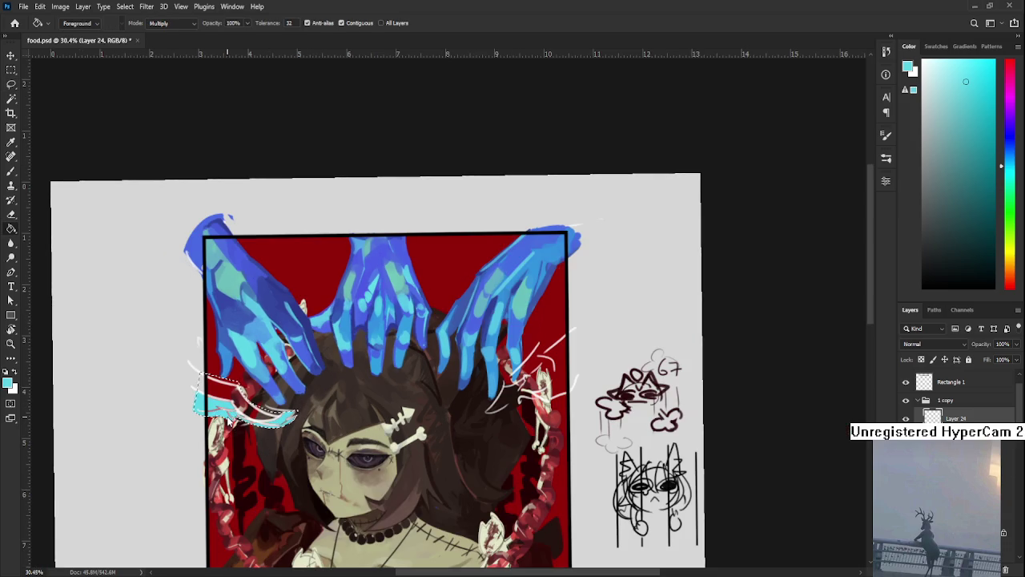
scroll(241, 415, up, 2)
scroll(240, 414, up, 1)
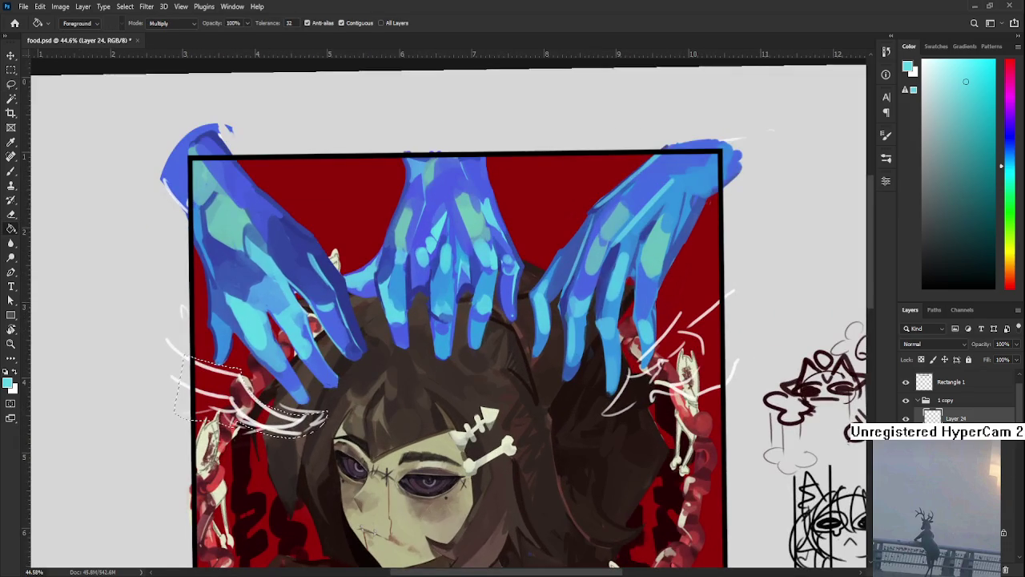
key(ctrl+g)
key(ctrl+shift+alt+n)
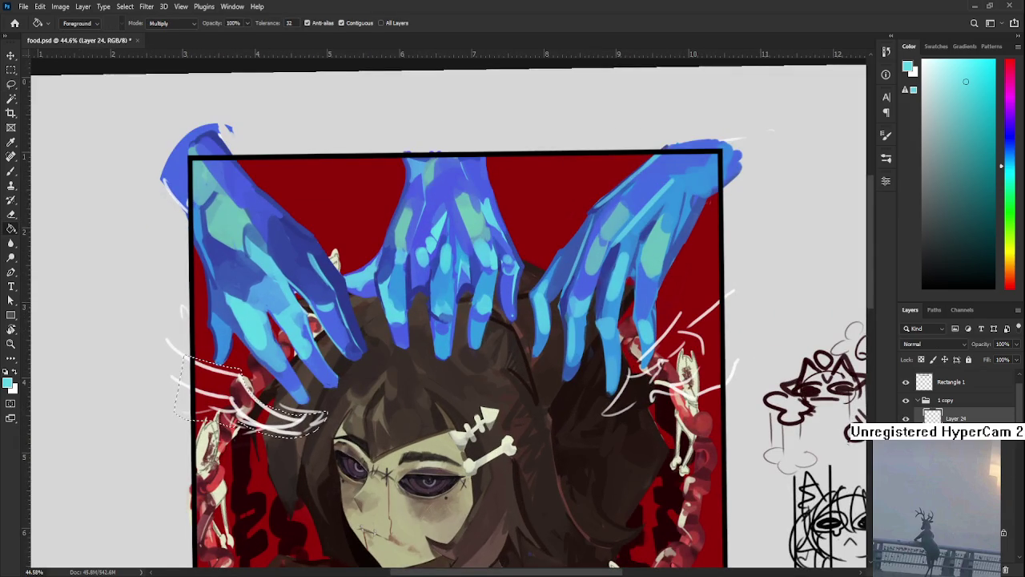
click(297, 432)
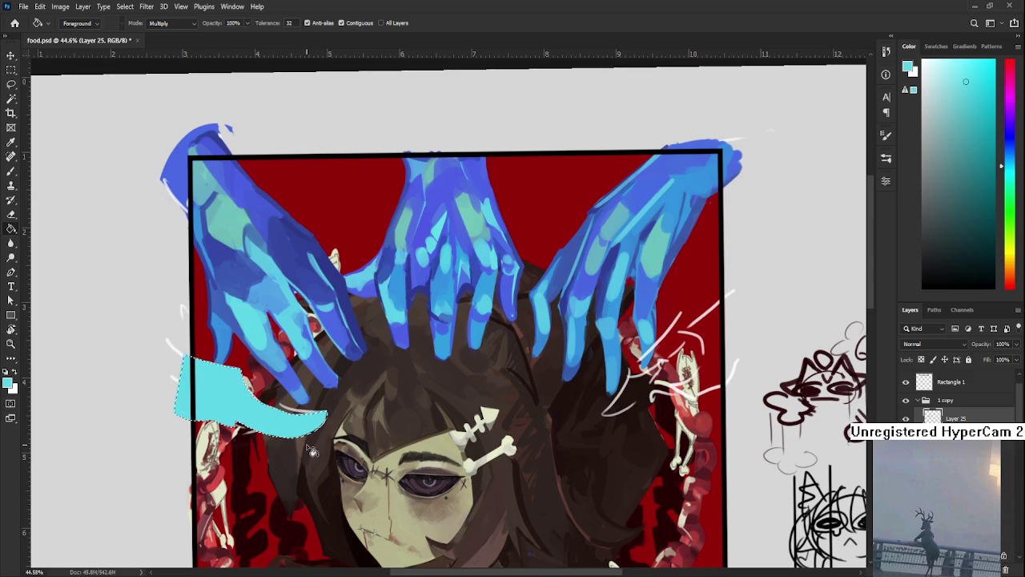
key(l)
scroll(313, 450, down, 2)
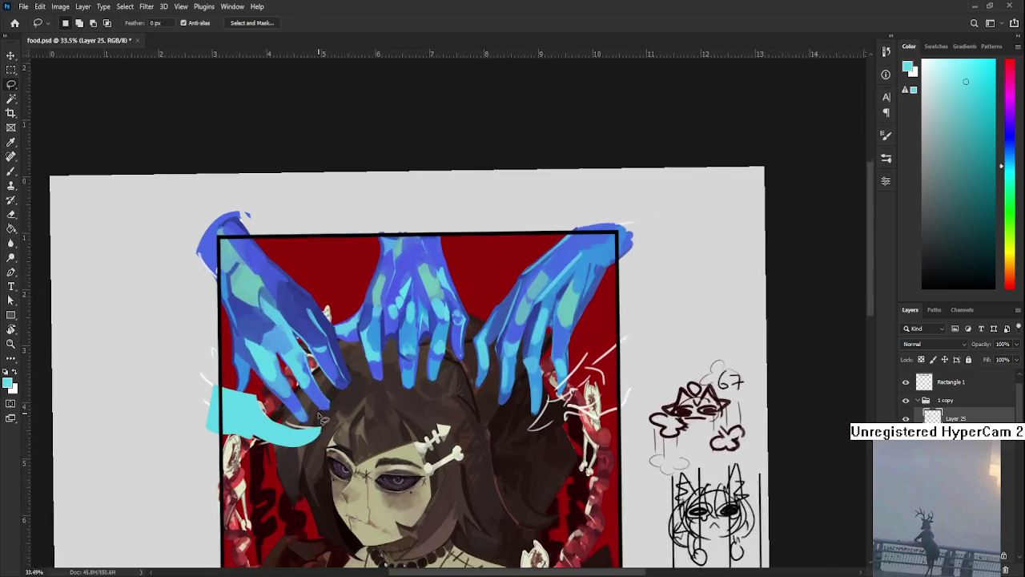
scroll(320, 425, up, 2)
Sample the hands' blue, lock Layer 25's transparent pixels, and recolour the streak blue.
key(b)
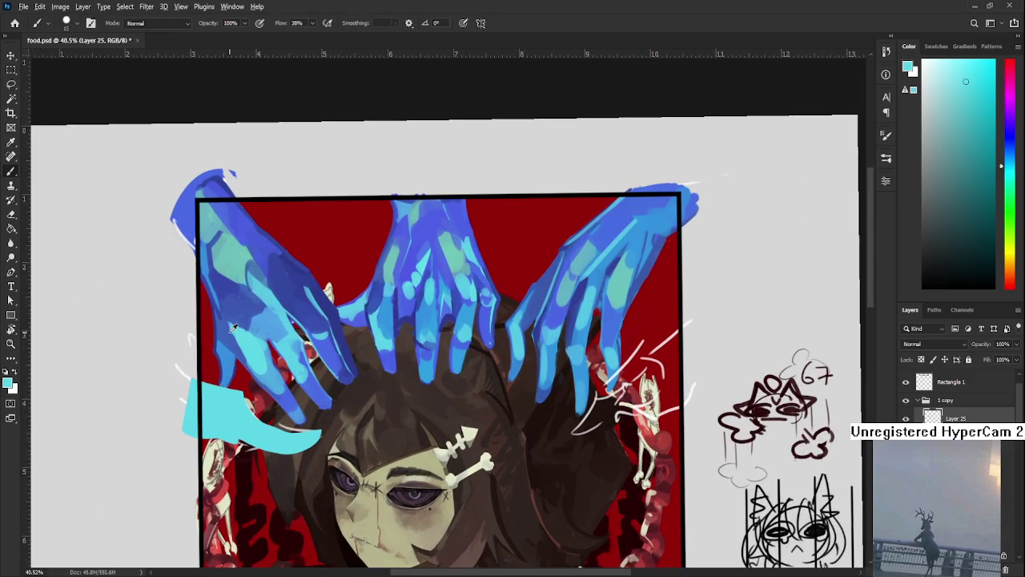
alt+click(229, 332)
click(921, 360)
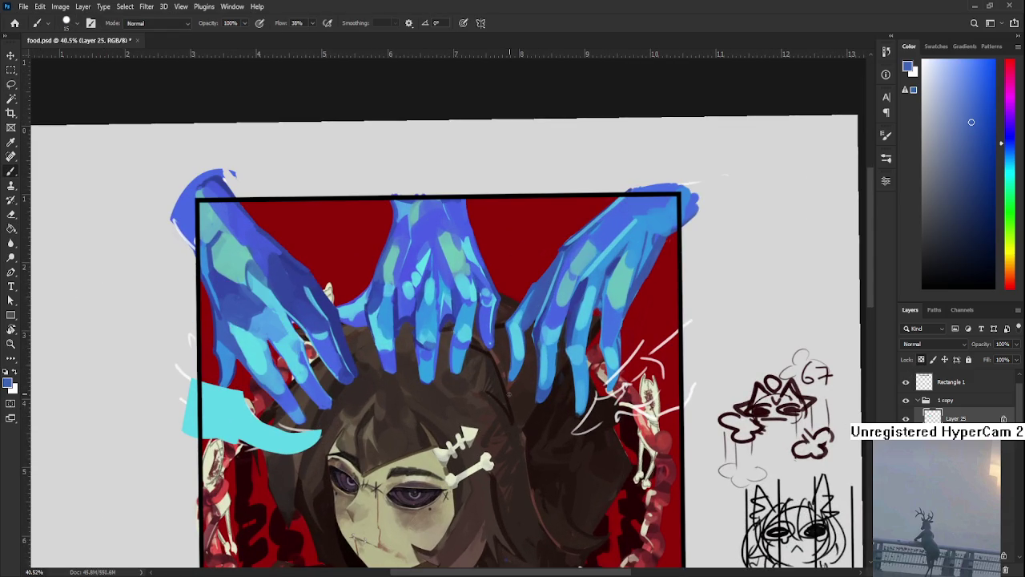
key(bracketright)
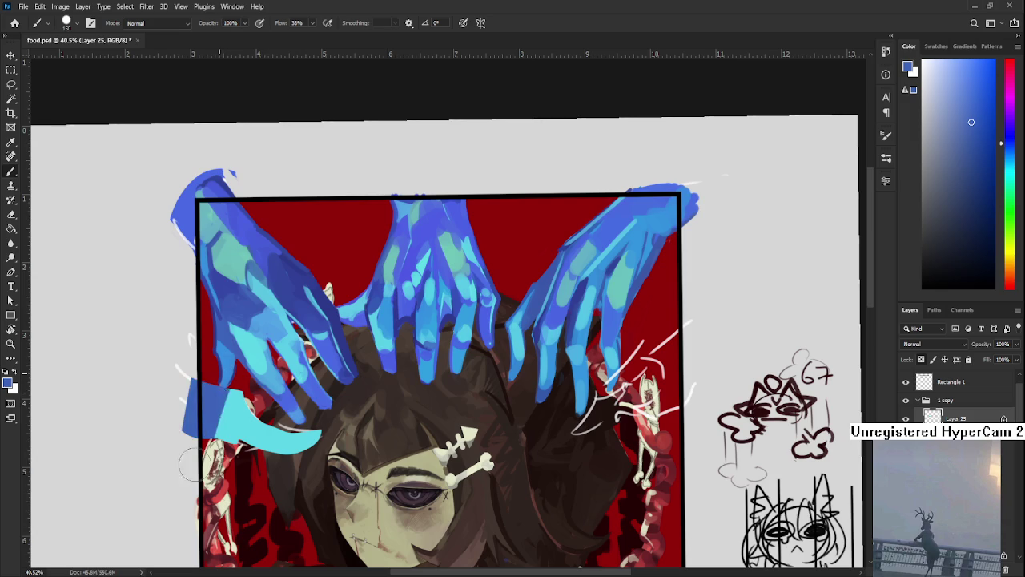
key(alt+BackSpace)
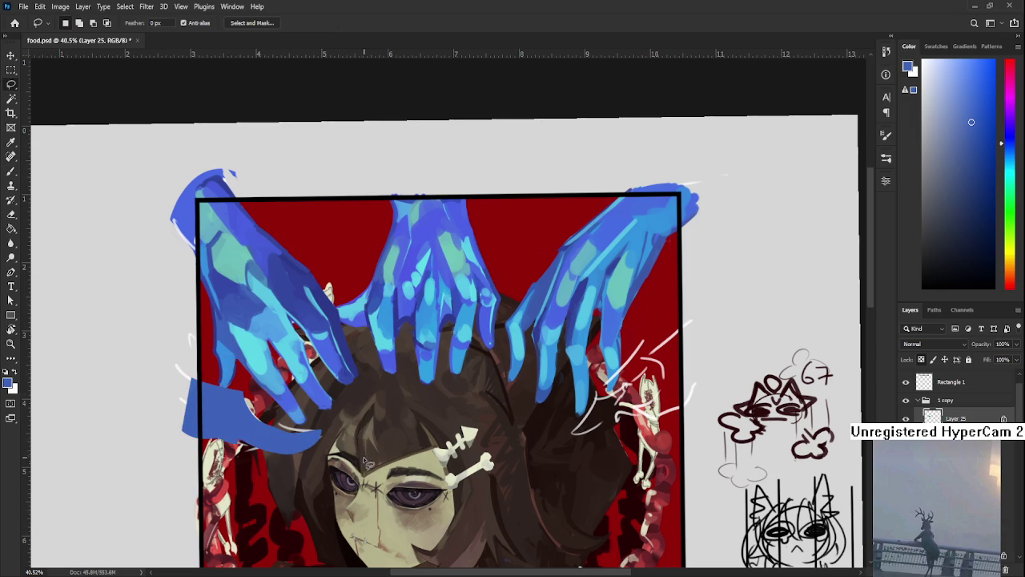
Undo the recolour and cyan fill, then fill the streak selection with blue and deselect.
key(r)
mouse_move(343, 475)
mouse_down()
mouse_move(314, 456)
mouse_move(367, 463)
mouse_up()
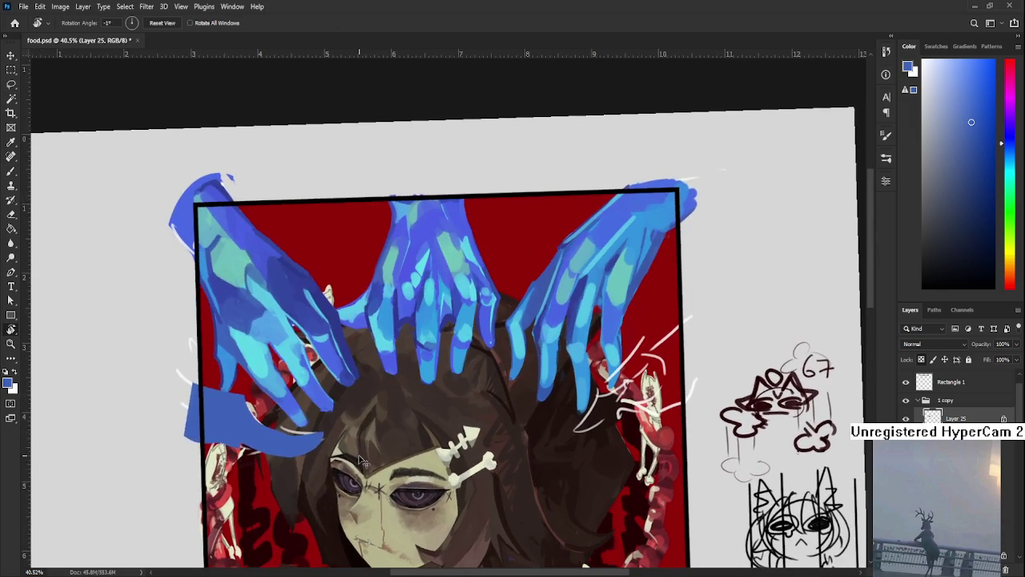
key(ctrl+z)
key(ctrl+z)
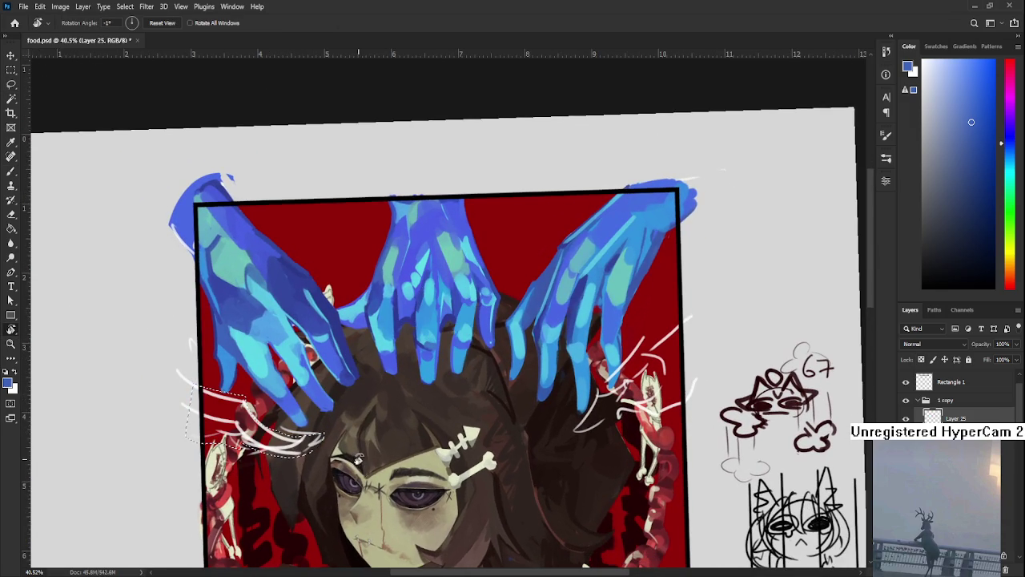
key(ctrl+z)
key(l)
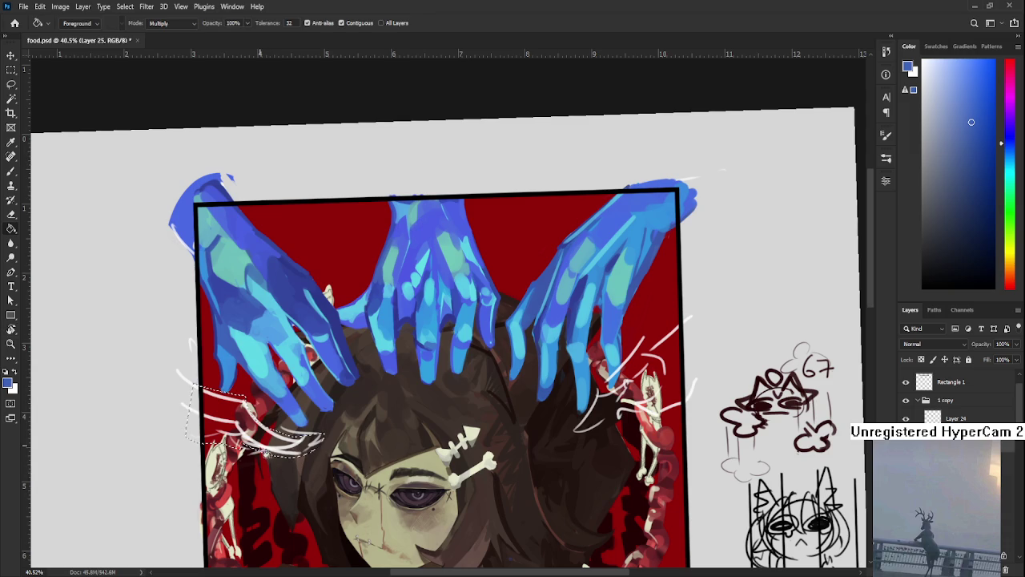
key(alt+BackSpace)
key(ctrl+d)
Rotate the view about 40° to erase streak edges, then turn it back toward upright.
scroll(286, 403, up, 1)
key(r)
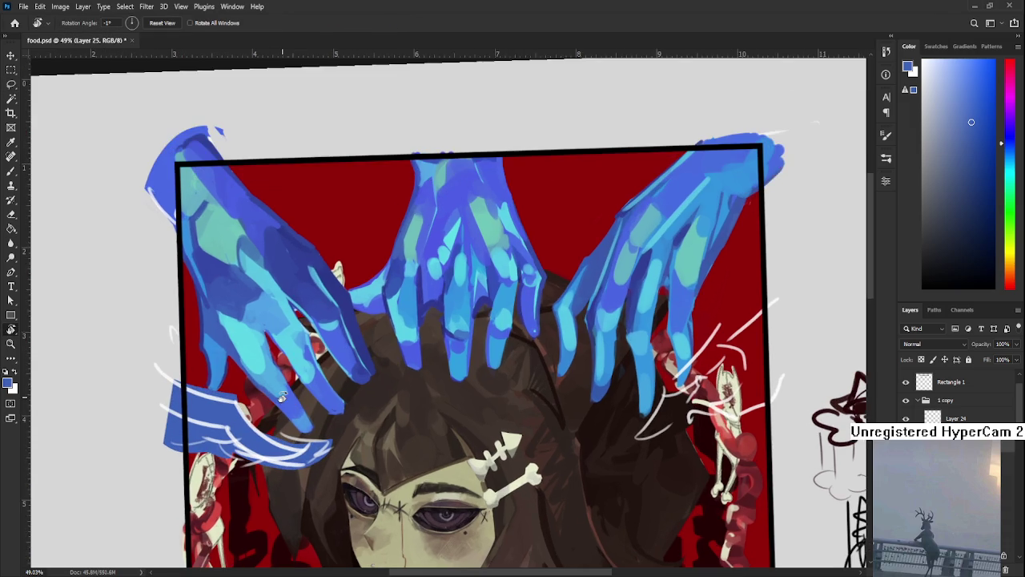
drag(286, 403, 264, 293)
key(e)
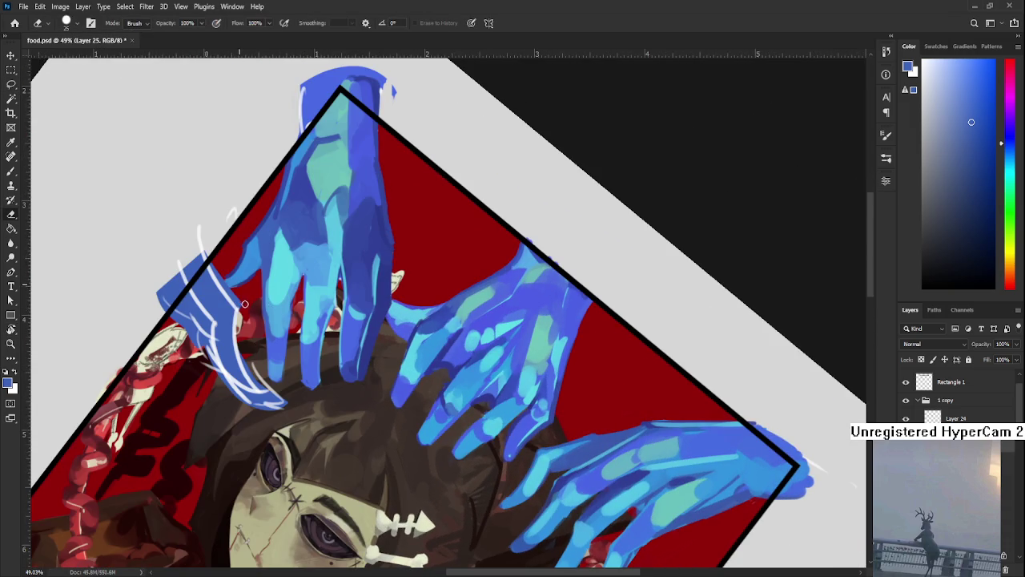
key(r)
mouse_move(221, 276)
mouse_down()
mouse_move(336, 354)
mouse_move(377, 319)
mouse_move(354, 287)
mouse_up()
scroll(376, 319, down, 3)
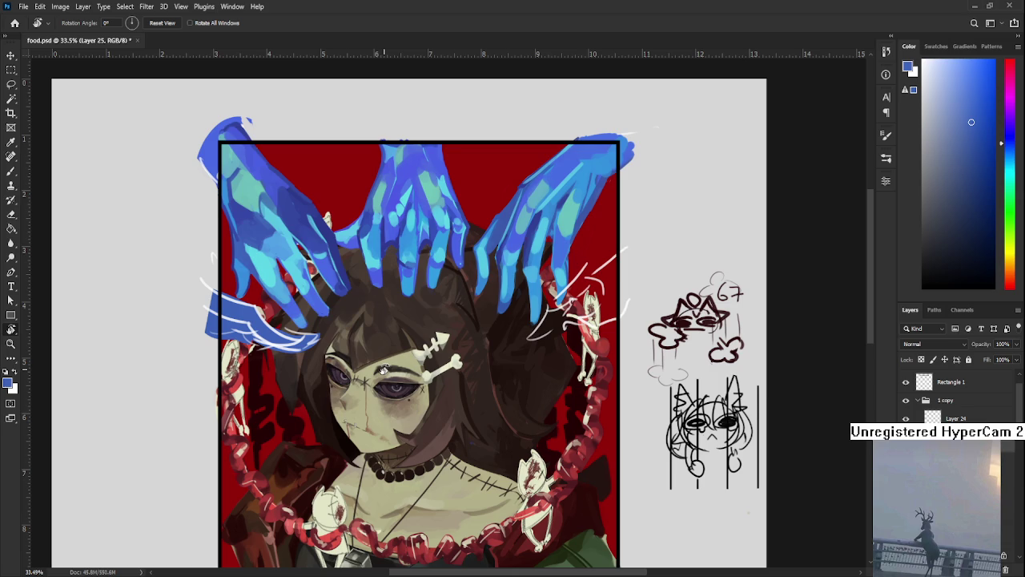
On Layer 24, touch up the white strand lines over the streak with a fine brush.
drag(384, 368, 164, 331)
scroll(252, 274, up, 3)
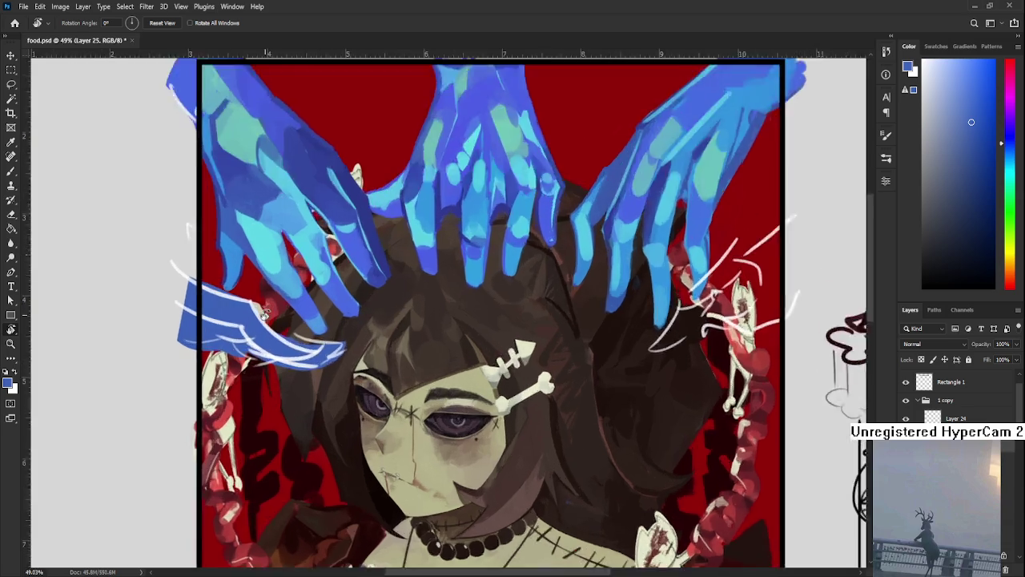
scroll(266, 314, up, 2)
scroll(308, 402, down, 2)
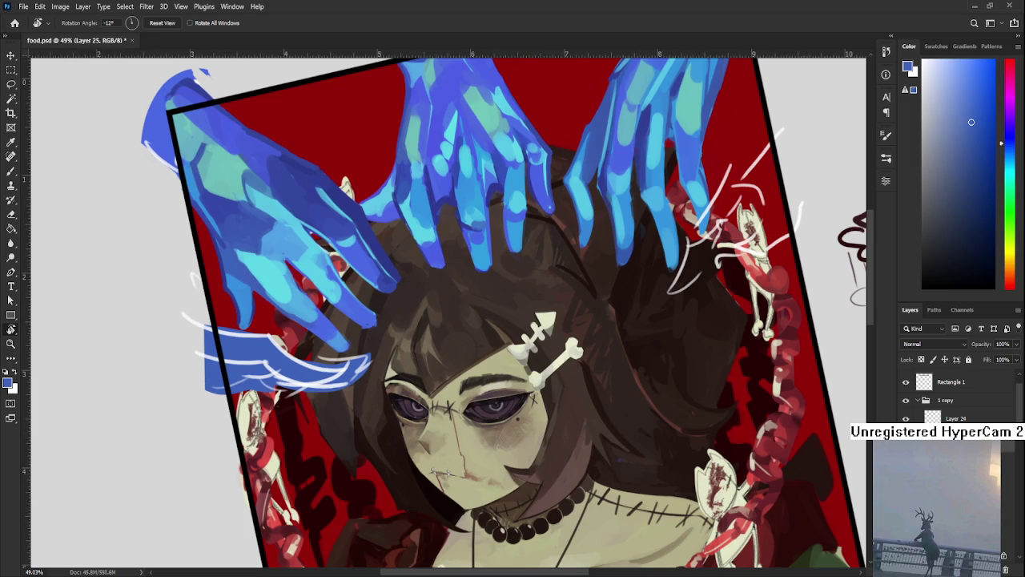
click(962, 417)
key(b)
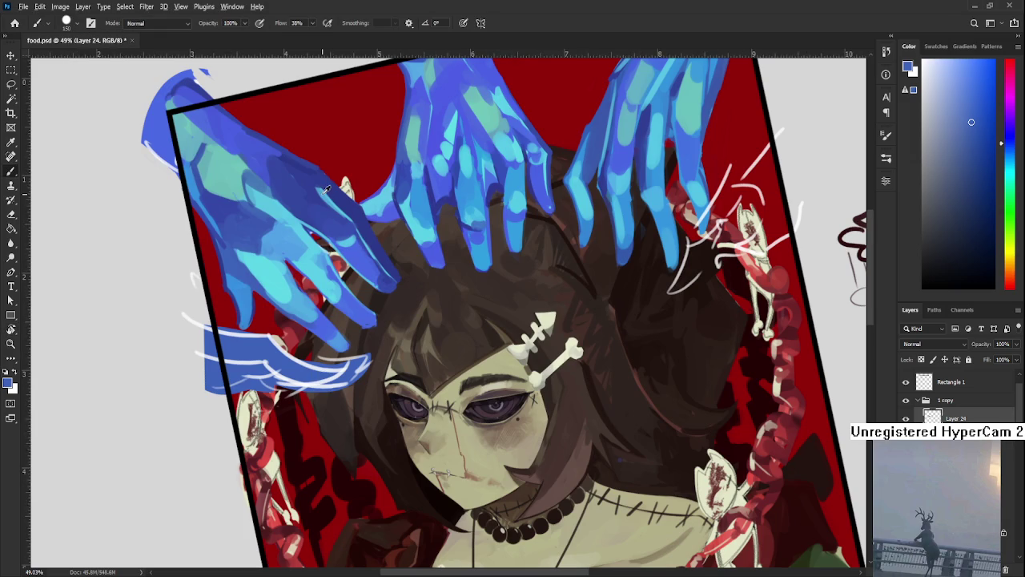
alt+click(342, 191)
drag(340, 201, 283, 343)
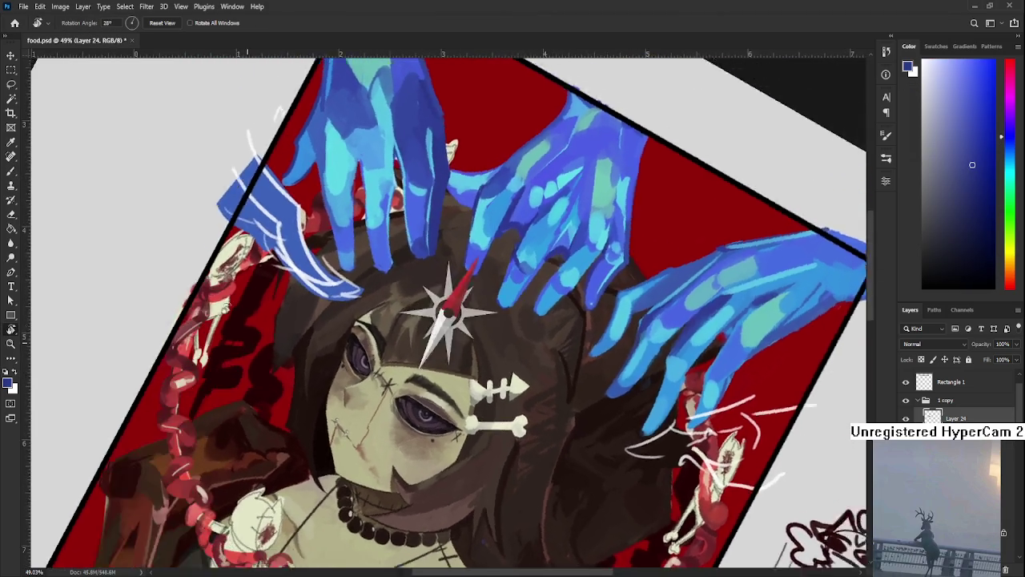
key(bracketleft)
key(bracketleft)
key(bracketleft)
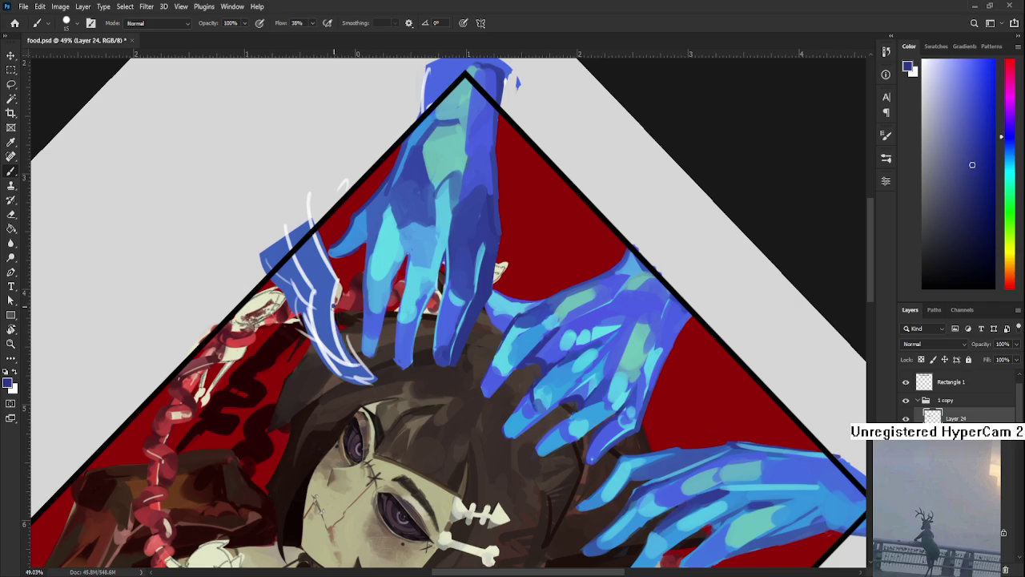
drag(355, 366, 339, 303)
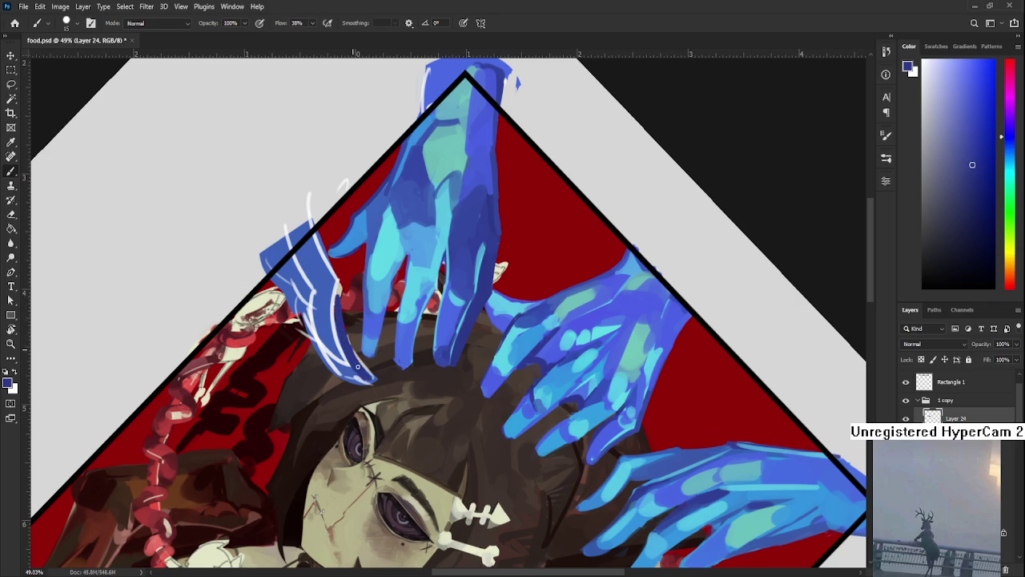
Erase around the streak while rotating the view to 26° and then 44°.
key(e)
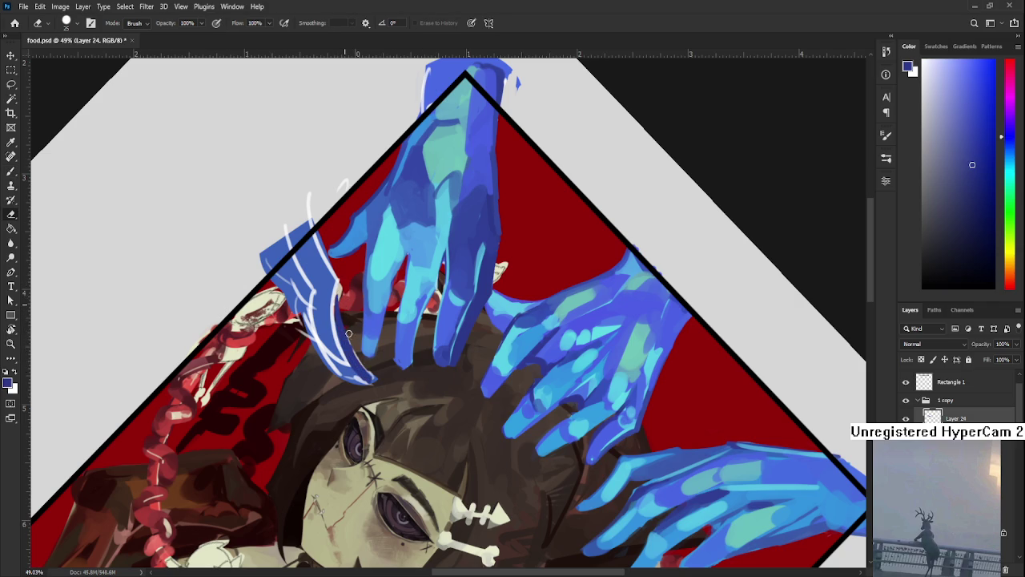
key(r)
mouse_move(377, 378)
mouse_down()
mouse_move(418, 413)
mouse_move(370, 369)
mouse_up()
key(b)
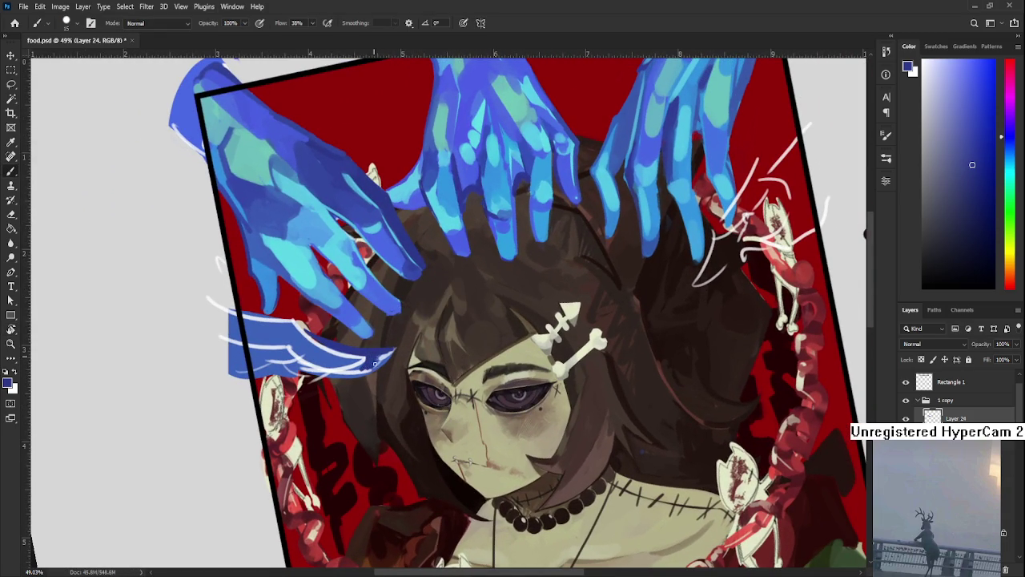
key(r)
mouse_move(371, 369)
mouse_down()
mouse_move(390, 399)
mouse_move(304, 304)
mouse_up()
key(e)
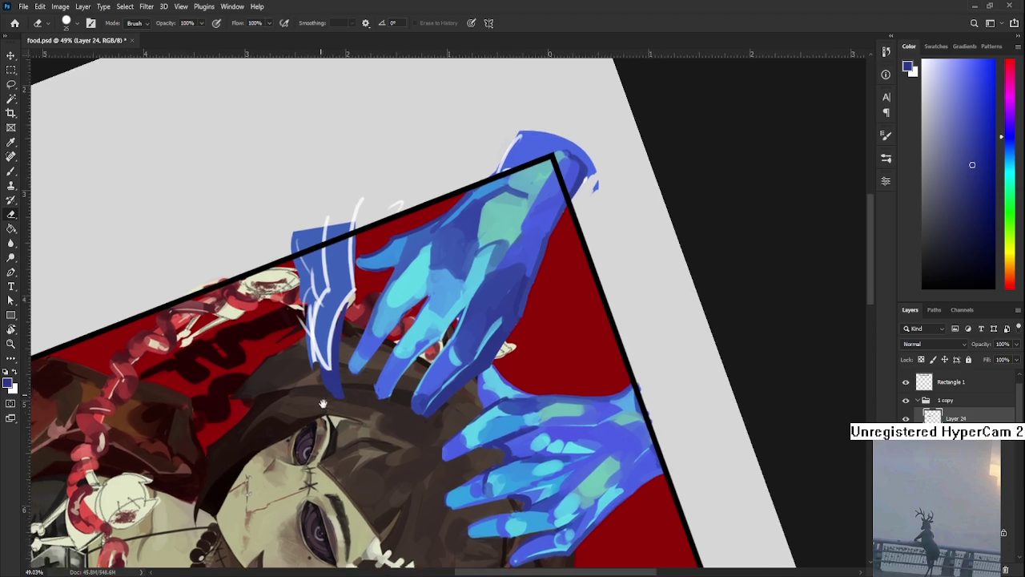
drag(328, 327, 322, 398)
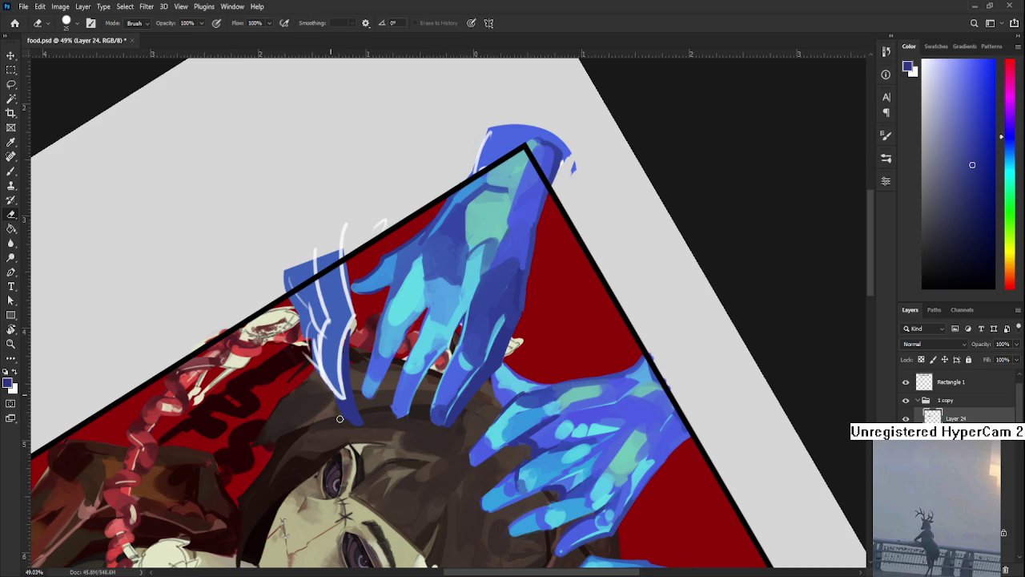
Rotate the canvas about 20° to a painting angle and sample light cyan from the artwork.
key(b)
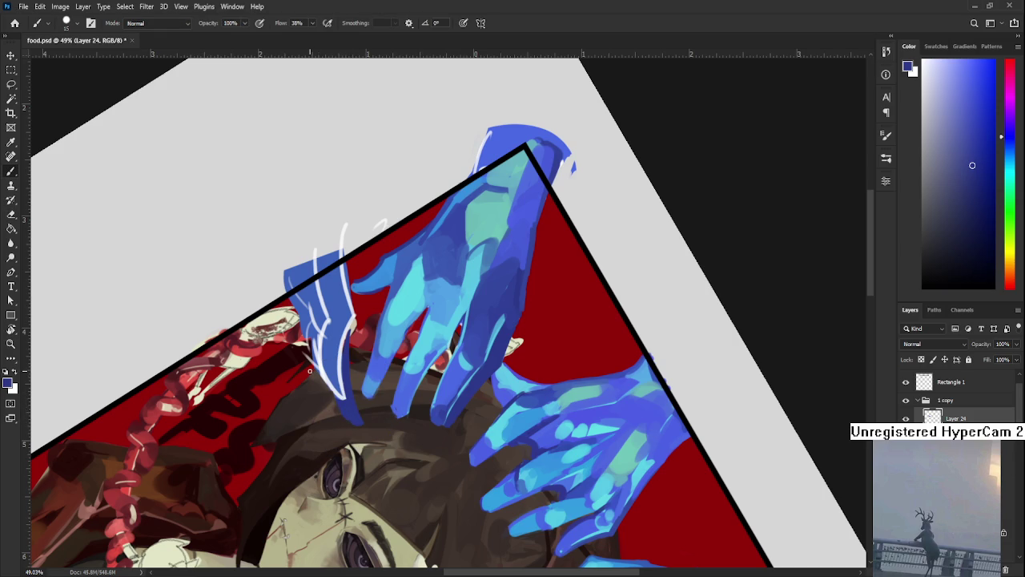
key(r)
mouse_move(310, 370)
mouse_down()
mouse_move(405, 342)
mouse_move(370, 425)
mouse_up()
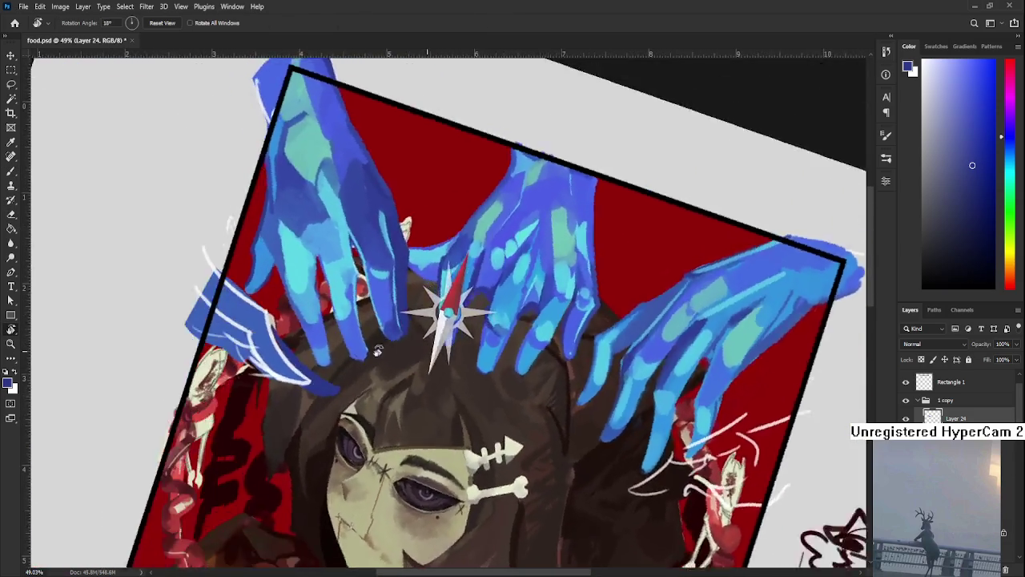
key(b)
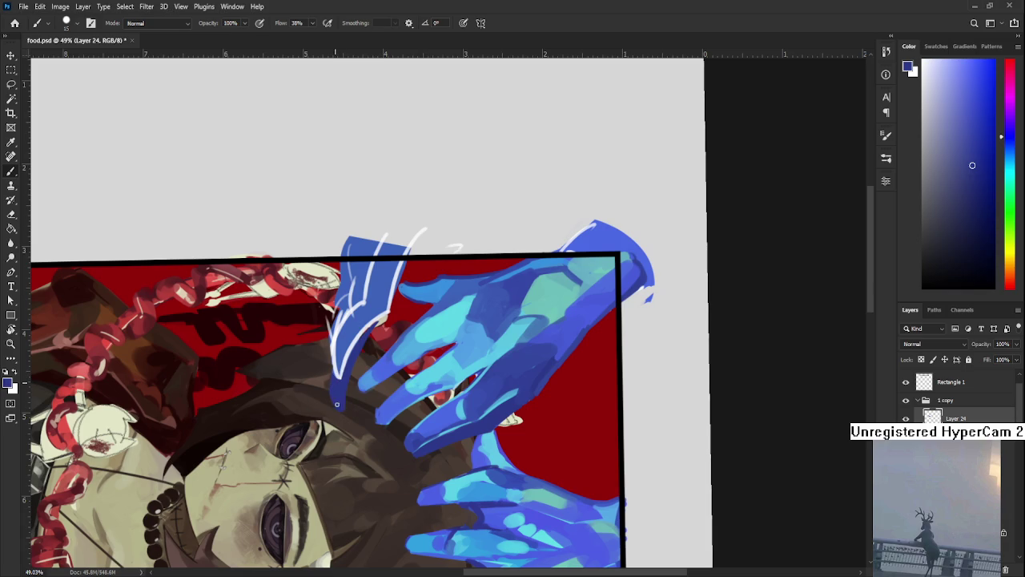
key(r)
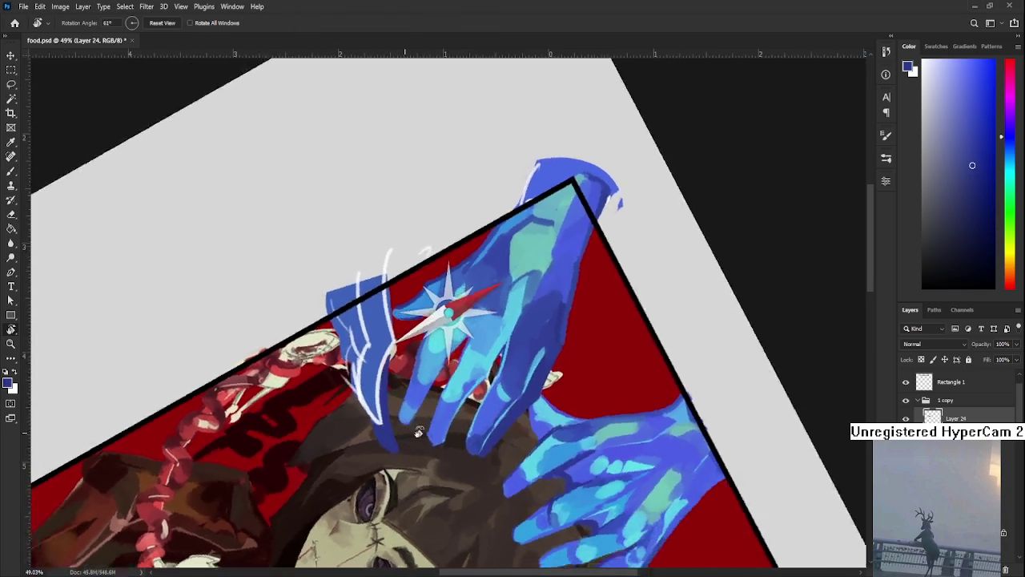
mouse_move(345, 421)
mouse_down()
mouse_move(523, 352)
mouse_move(409, 307)
mouse_move(483, 339)
mouse_move(322, 365)
mouse_move(336, 432)
mouse_up()
alt+click(409, 307)
Paint cyan highlights over the blue streak shape with a size-80 brush.
key(b)
key(bracketright)
key(bracketright)
key(bracketright)
drag(347, 361, 335, 433)
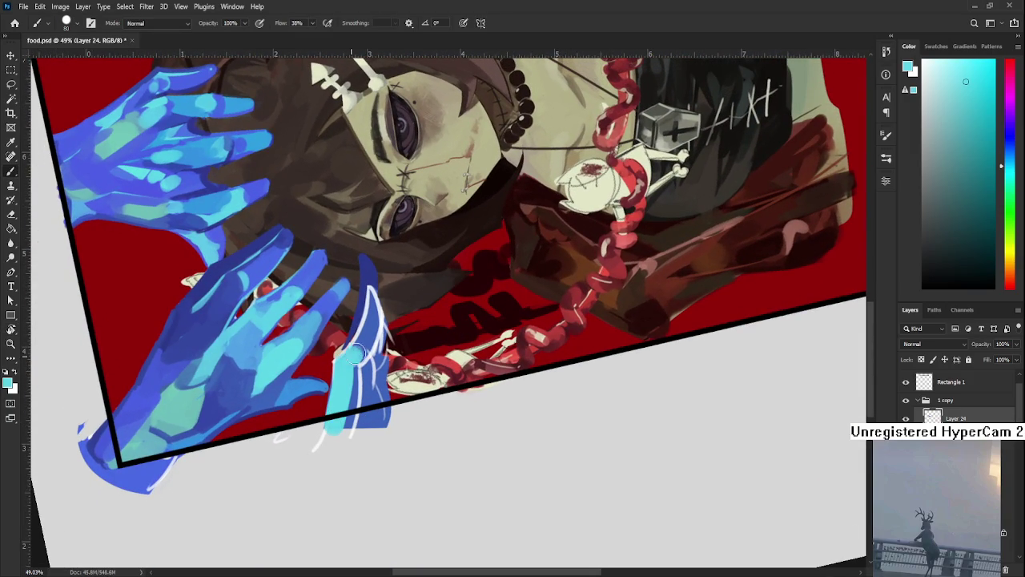
alt+click(366, 320)
key(r)
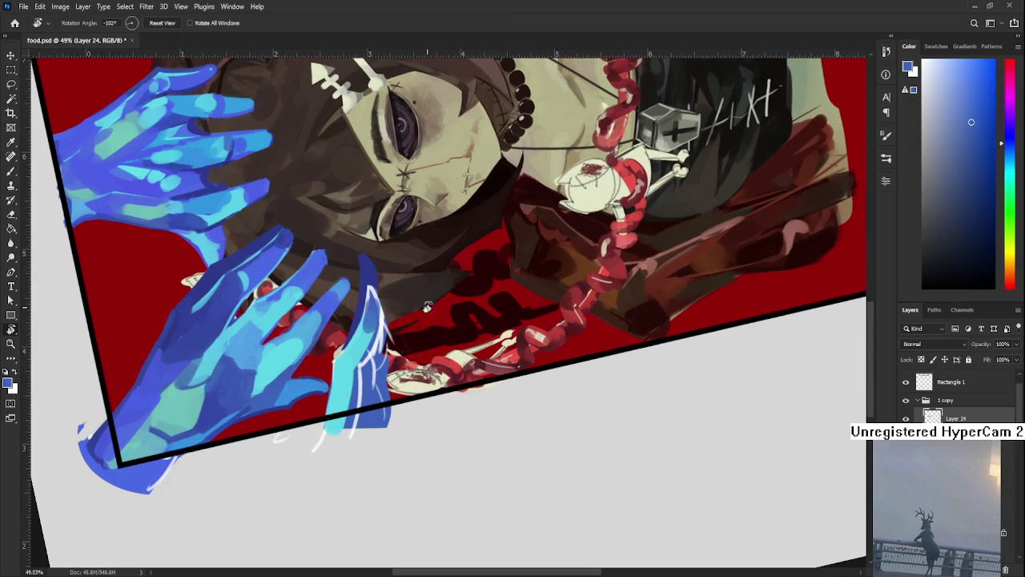
drag(419, 305, 347, 312)
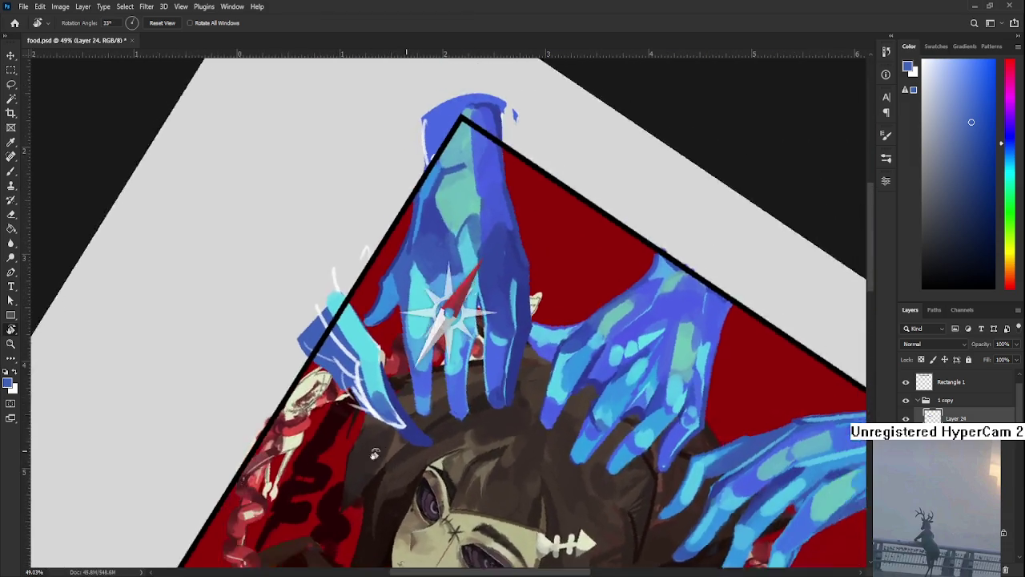
Brighten the cyan highlight on the streak finger using cyan sampled from the hand.
key(b)
alt+click(350, 314)
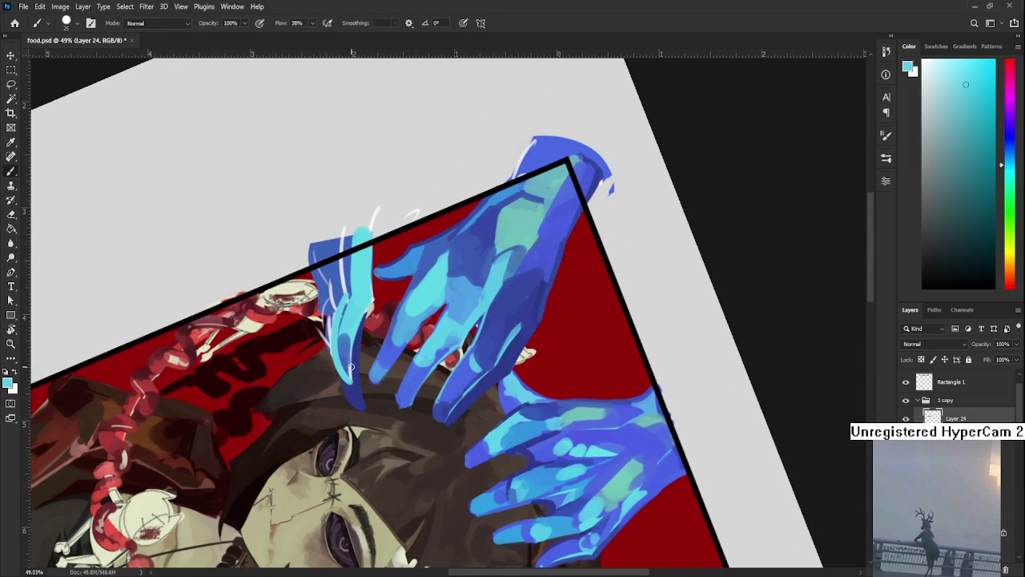
mouse_move(346, 367)
mouse_down()
mouse_move(337, 346)
mouse_move(521, 376)
mouse_up()
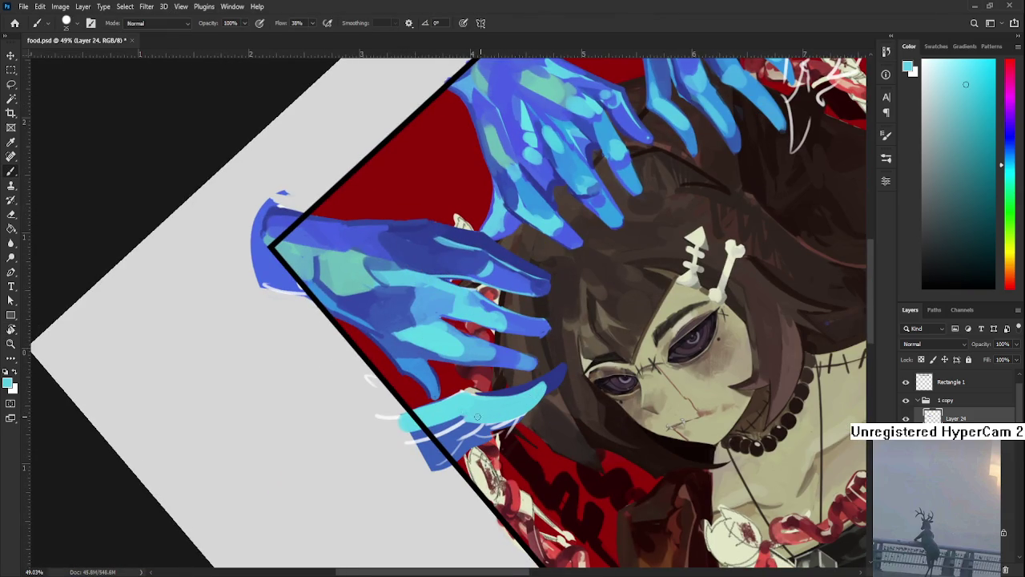
mouse_move(480, 416)
mouse_down()
mouse_move(439, 378)
mouse_move(410, 396)
mouse_move(445, 386)
mouse_move(401, 322)
mouse_up()
alt+click(400, 322)
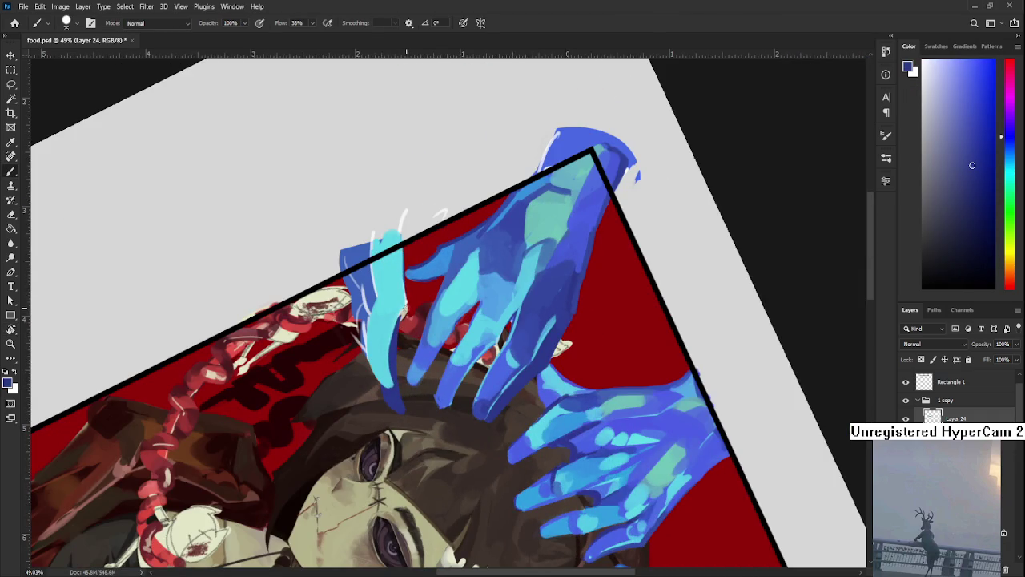
key(e)
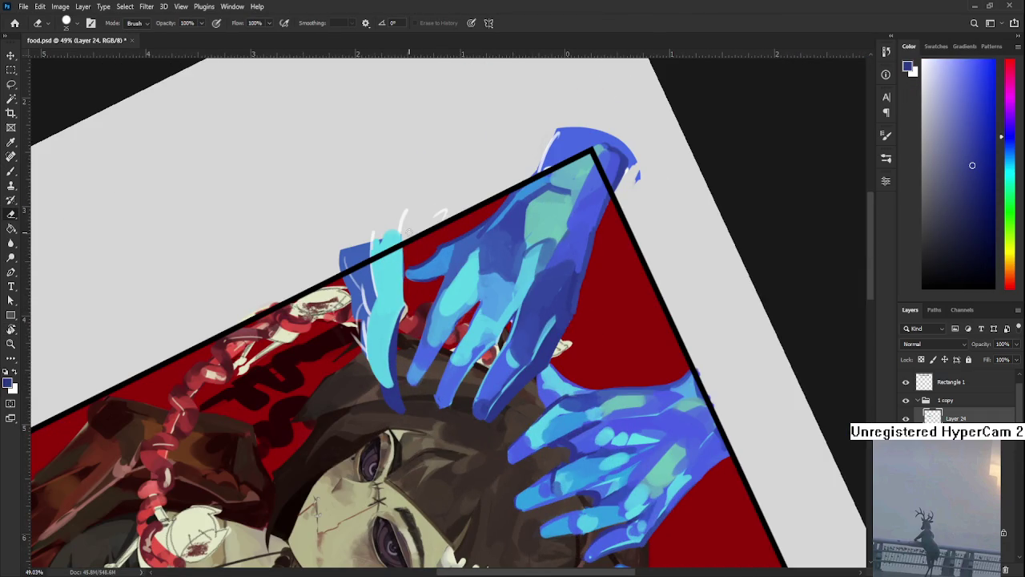
key(b)
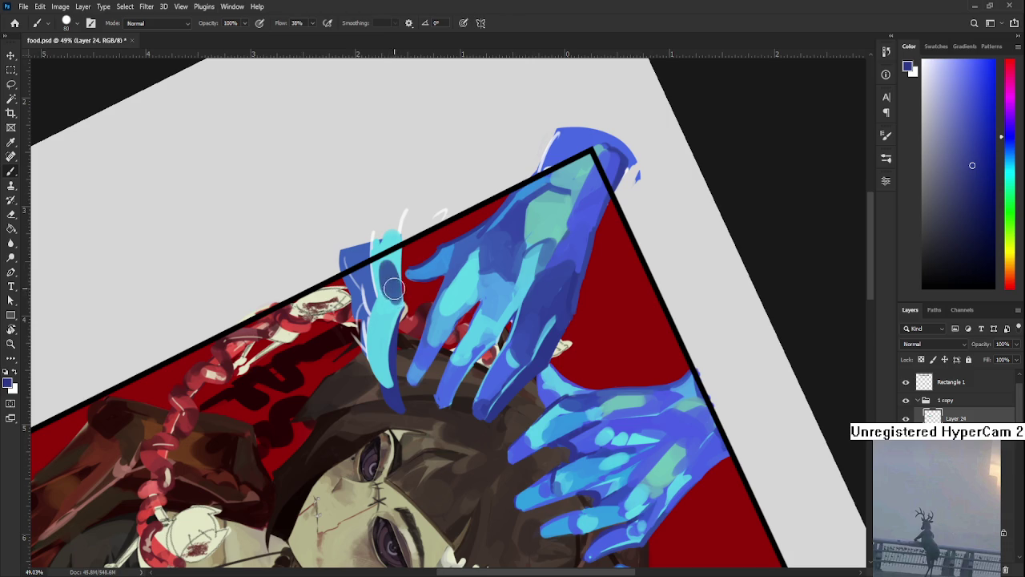
Sample light cyan and medium blue tones from the hand and streak.
alt+click(390, 282)
alt+click(394, 284)
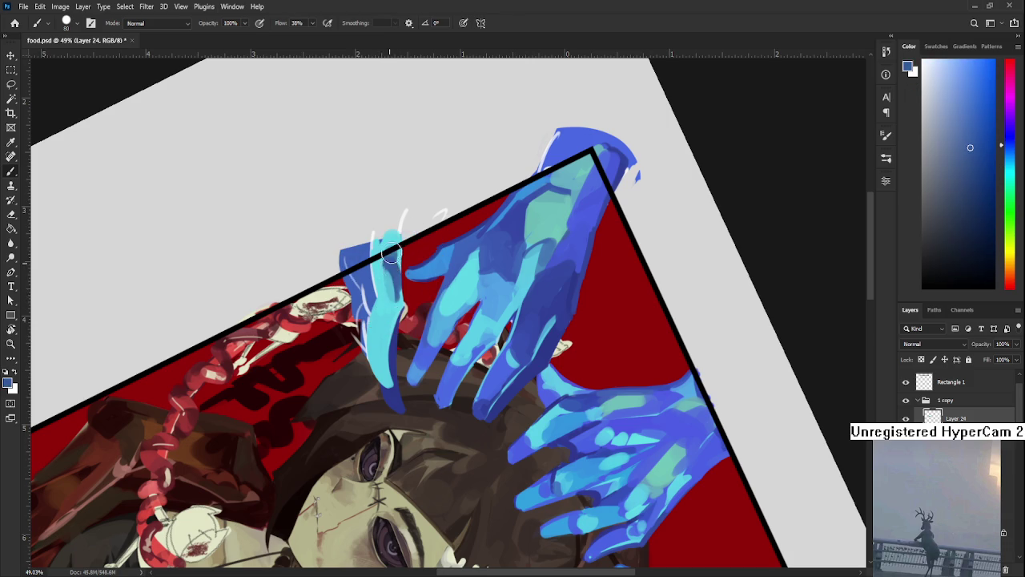
alt+click(385, 270)
alt+click(392, 282)
alt+click(392, 303)
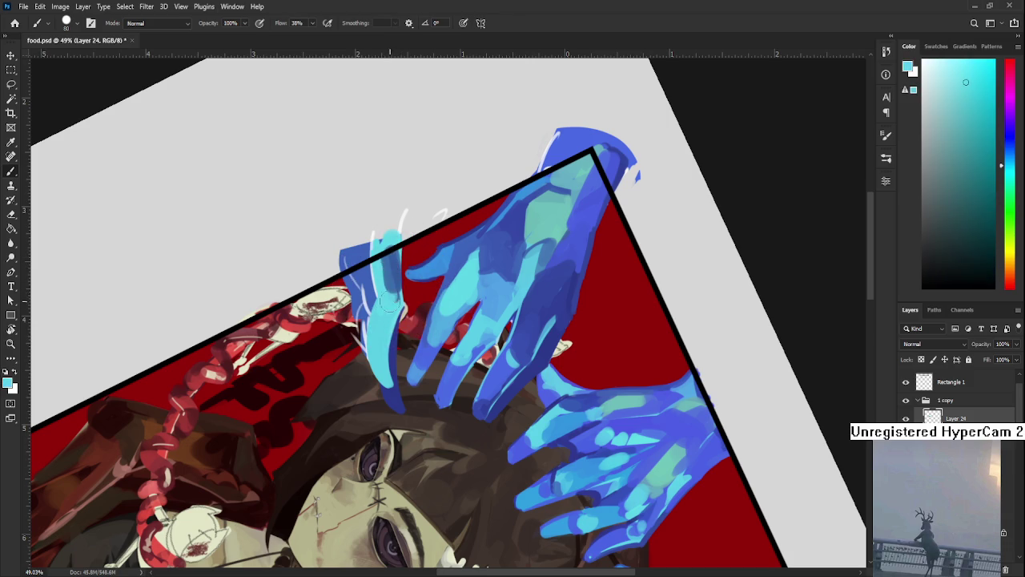
alt+click(392, 263)
alt+click(394, 266)
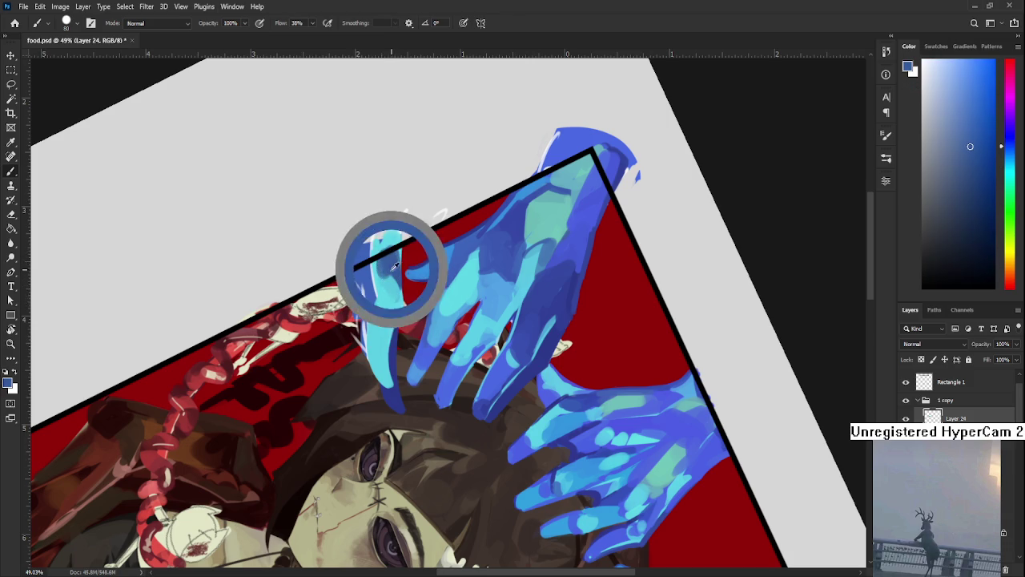
alt+click(385, 275)
Rotate the view about 70 degrees and resample light cyan and blue from the hand.
key(r)
mouse_move(385, 277)
mouse_down()
mouse_move(513, 350)
mouse_move(377, 344)
mouse_up()
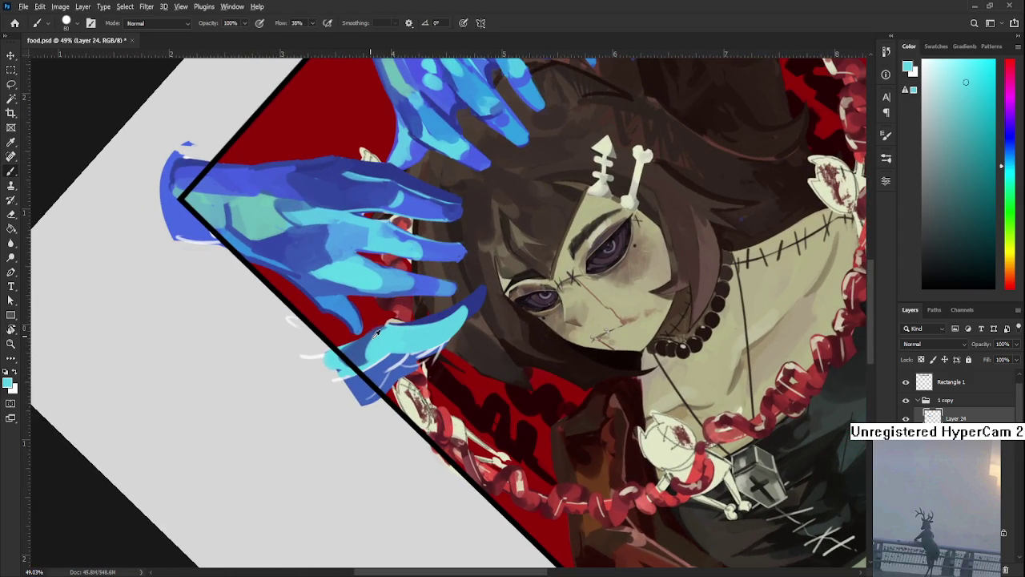
alt+click(348, 352)
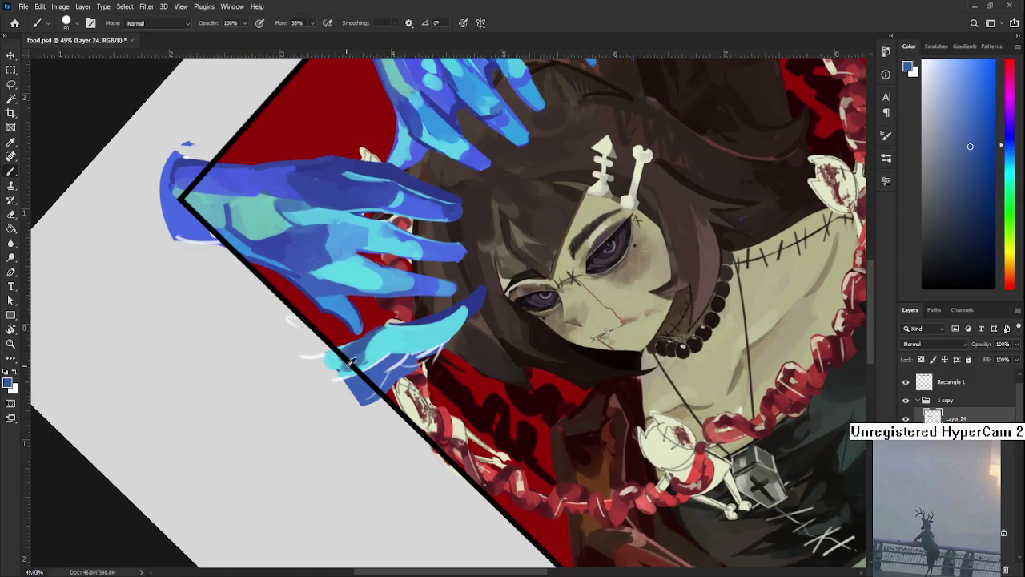
alt+click(371, 353)
alt+click(359, 350)
alt+click(351, 367)
drag(447, 333, 411, 422)
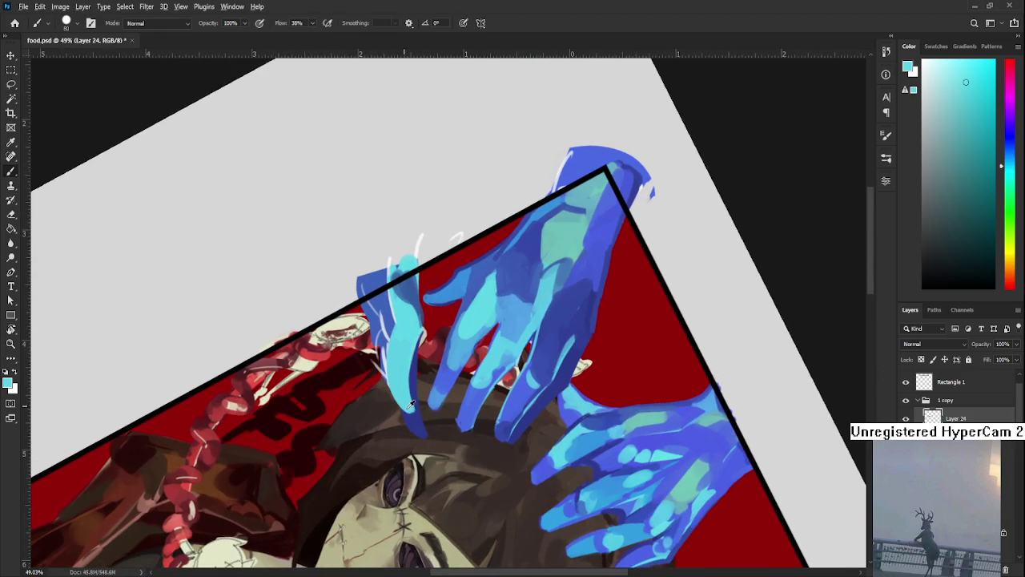
alt+click(411, 422)
Paint dark-blue shading on the blue streak with a smaller brush.
key(bracketleft)
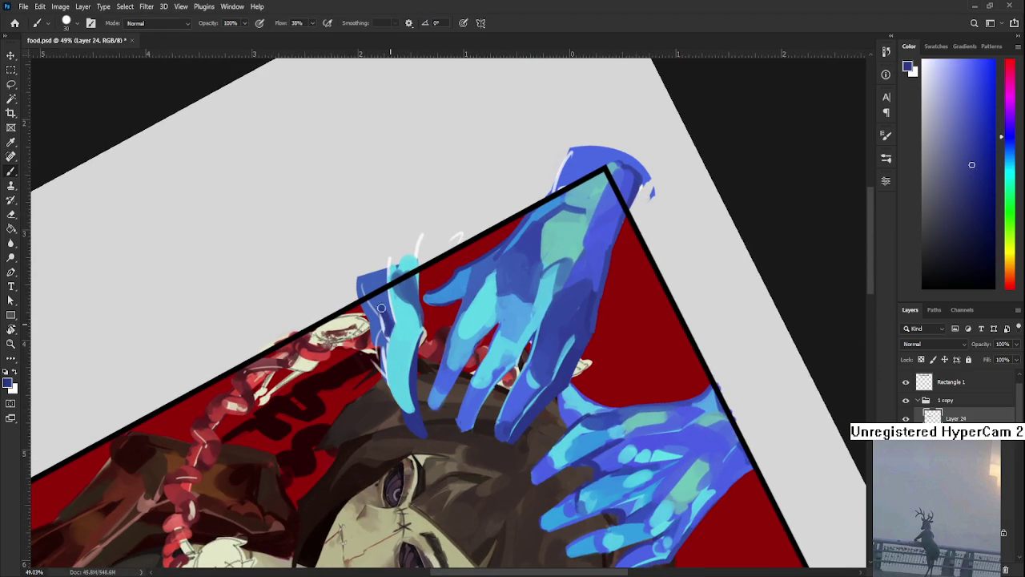
alt+click(383, 298)
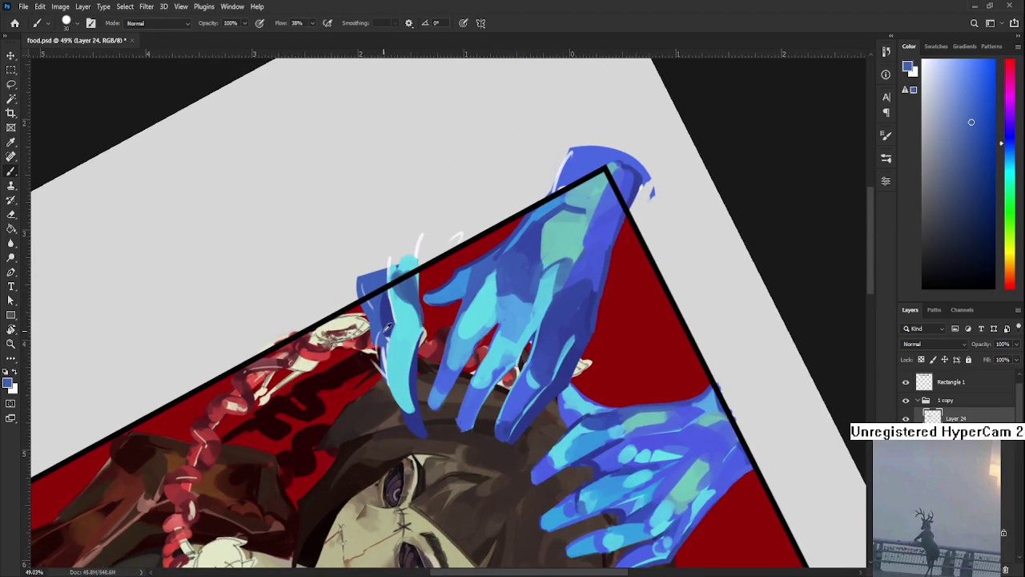
alt+click(385, 310)
alt+click(397, 331)
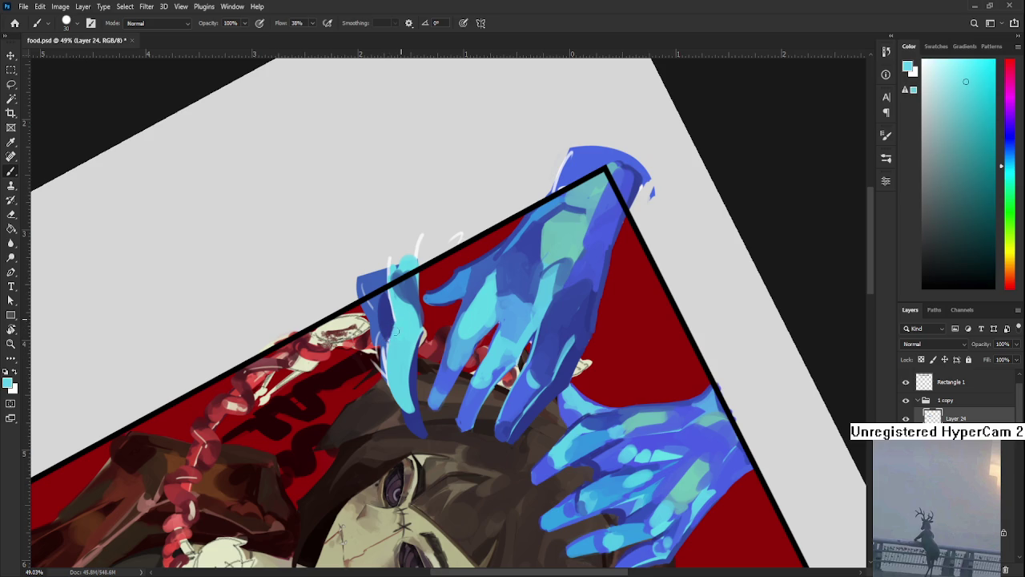
drag(395, 319, 499, 337)
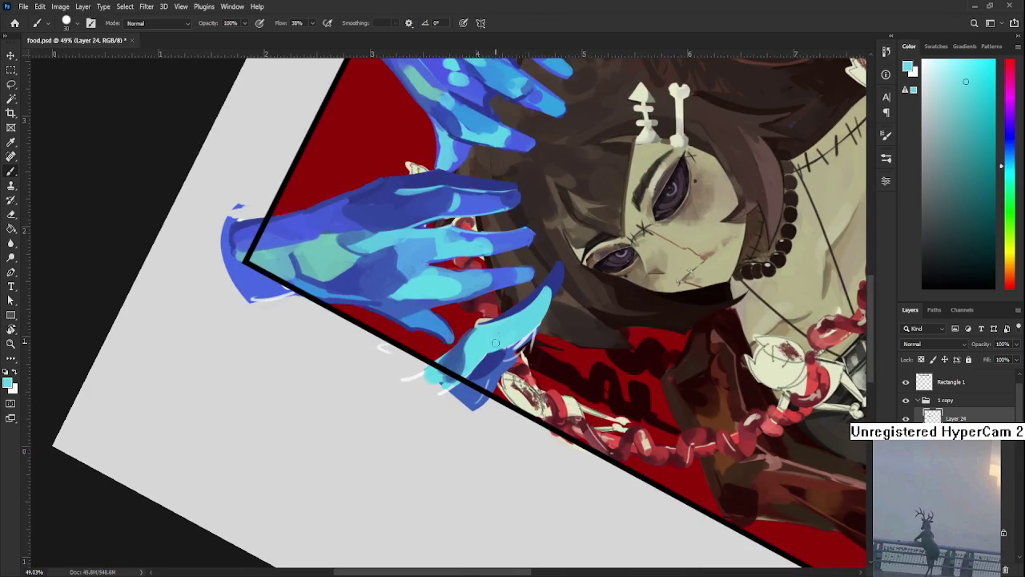
alt+click(494, 353)
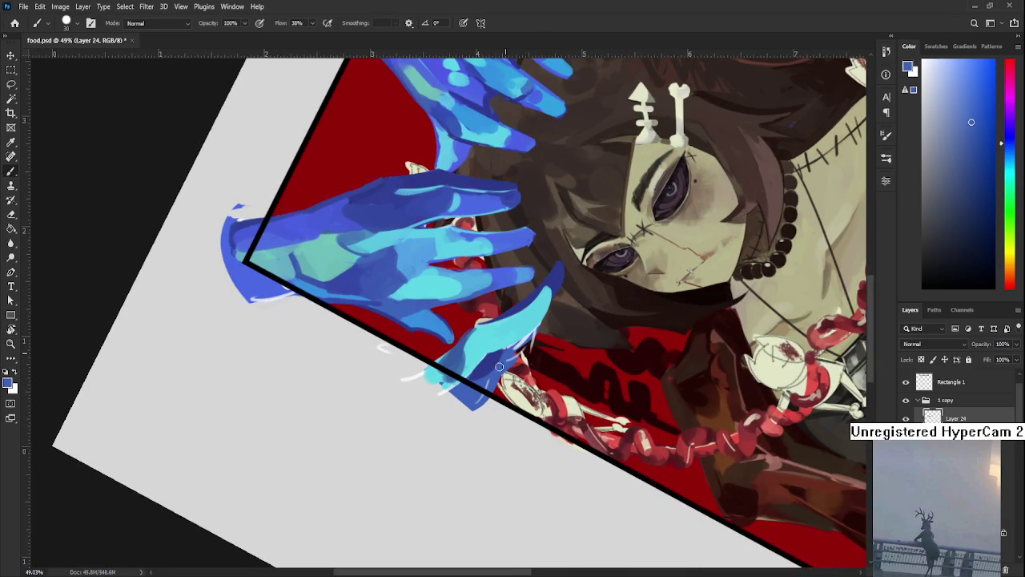
mouse_move(499, 358)
mouse_down()
mouse_move(505, 365)
mouse_move(479, 393)
mouse_up()
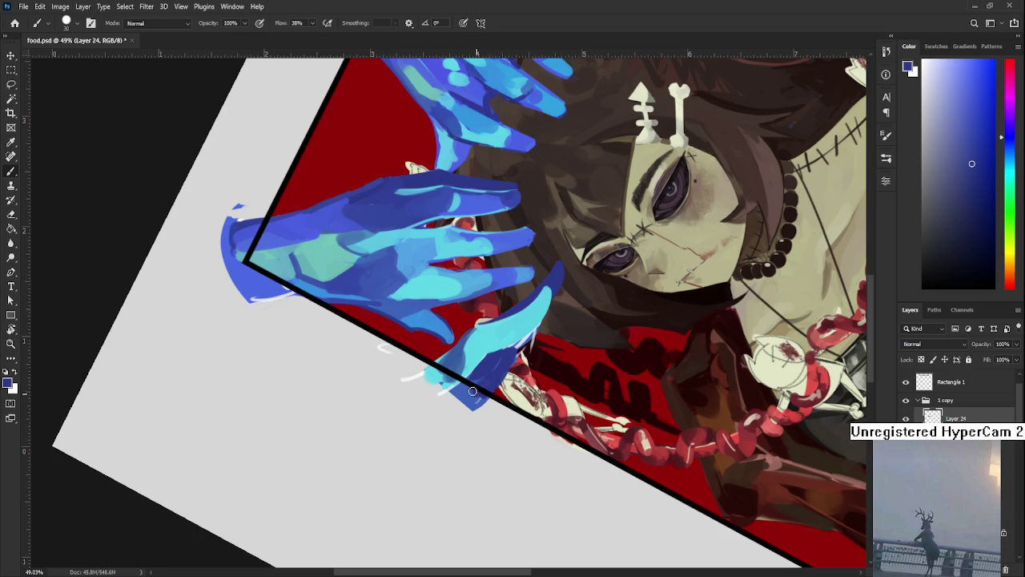
Turn the artwork upside down and erase stray blue along the streak's left edge.
key(r)
drag(529, 367, 372, 269)
key(e)
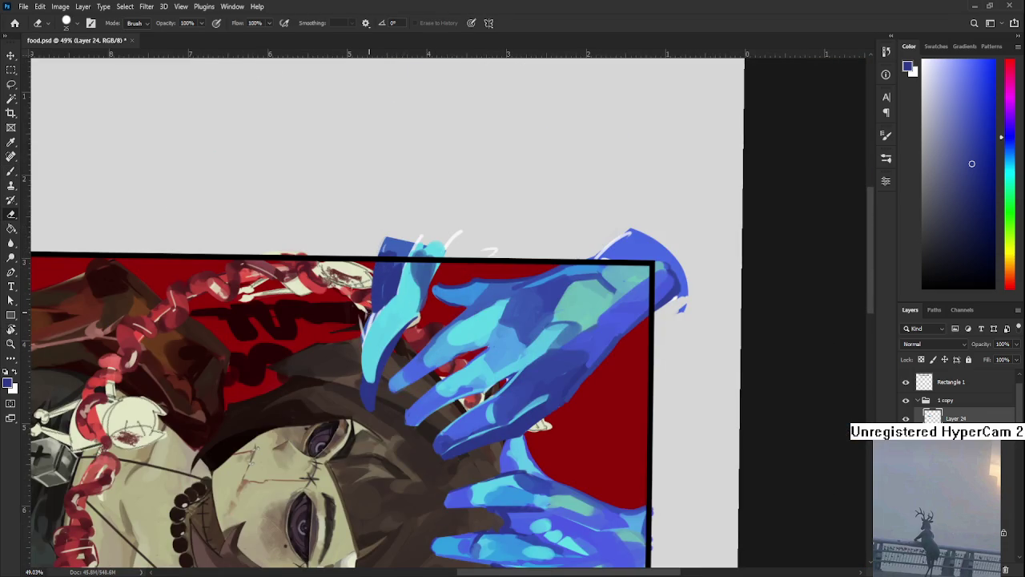
drag(364, 321, 362, 332)
key(b)
key(h)
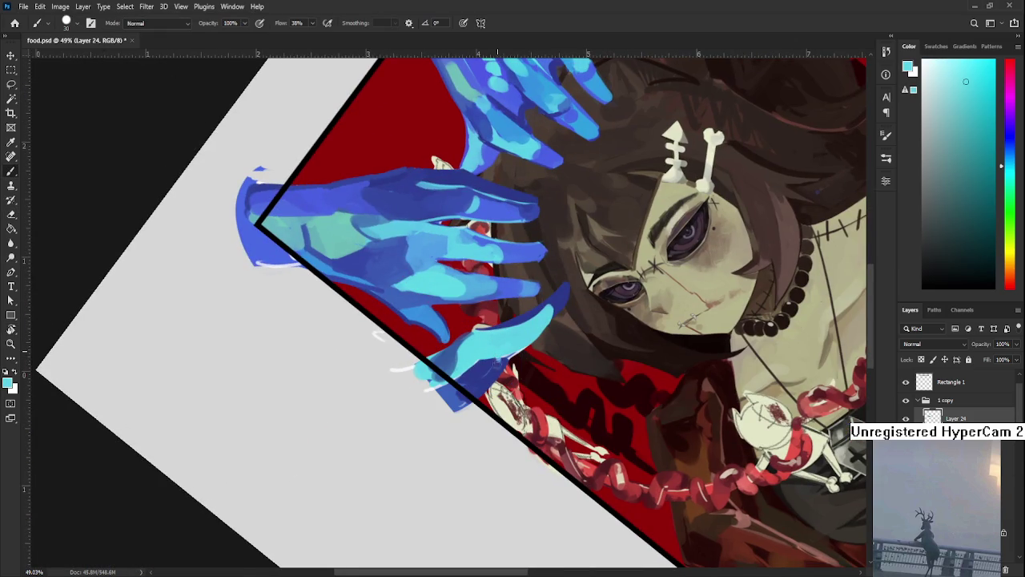
Rotate the view about 120 degrees and sample cyan and dark blue from the hands.
alt+click(488, 364)
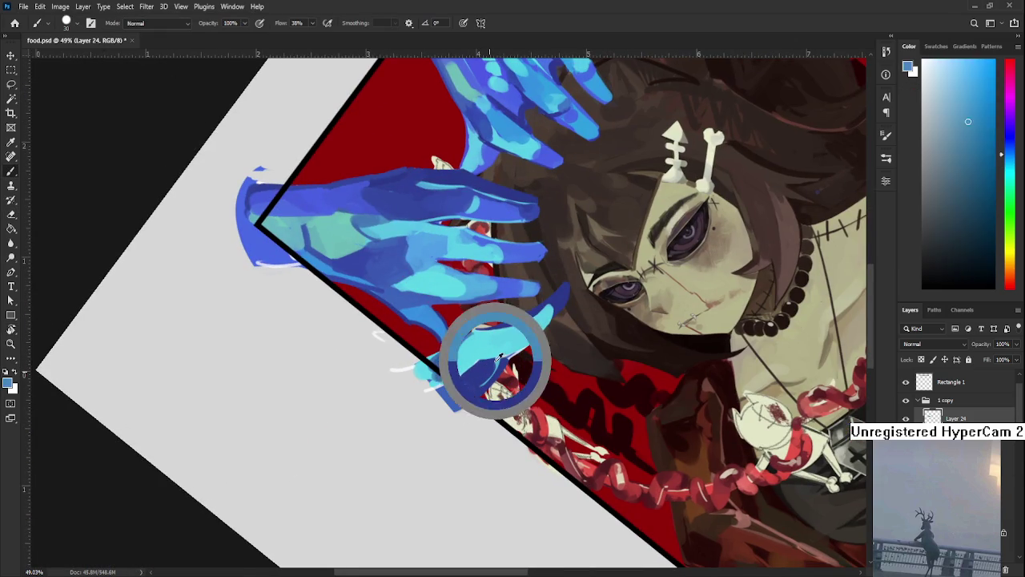
alt+click(500, 359)
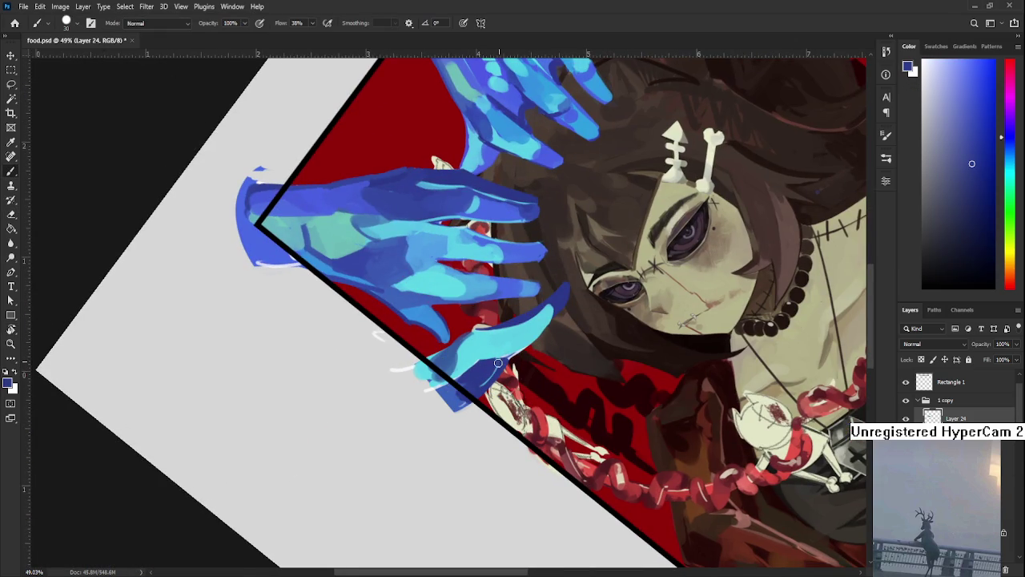
drag(484, 367, 373, 313)
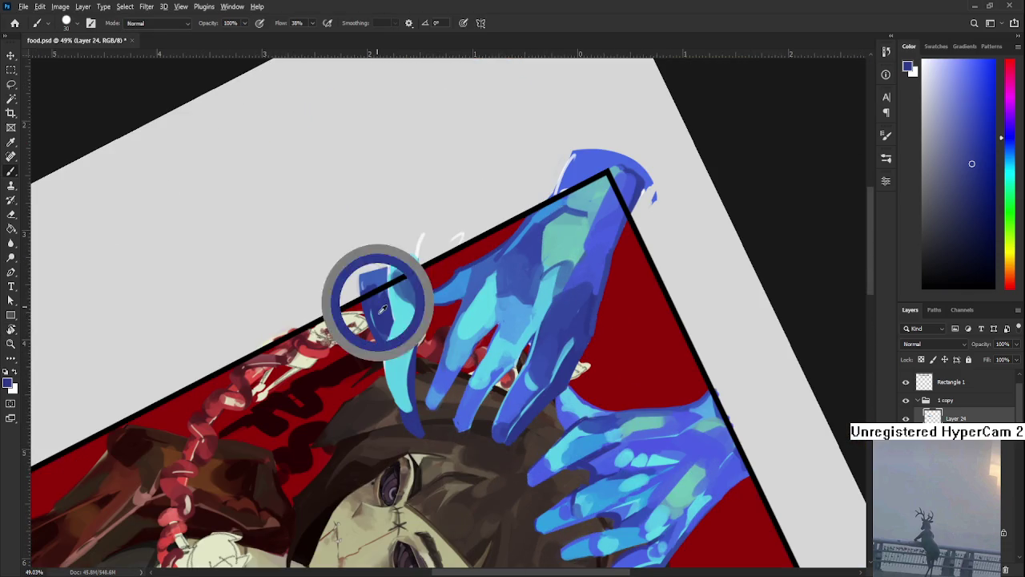
alt+click(402, 353)
scroll(385, 341, up, 1)
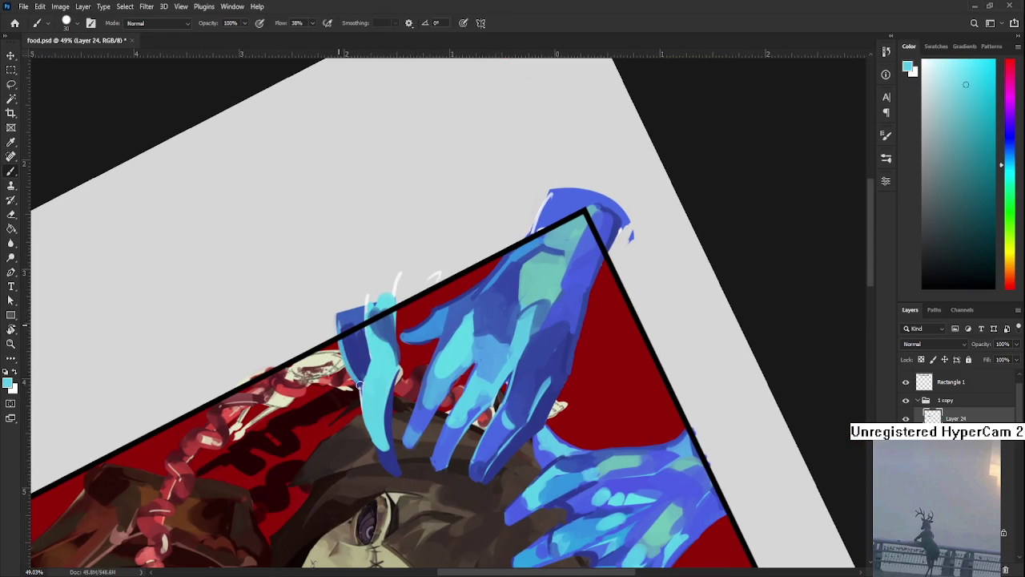
alt+click(346, 352)
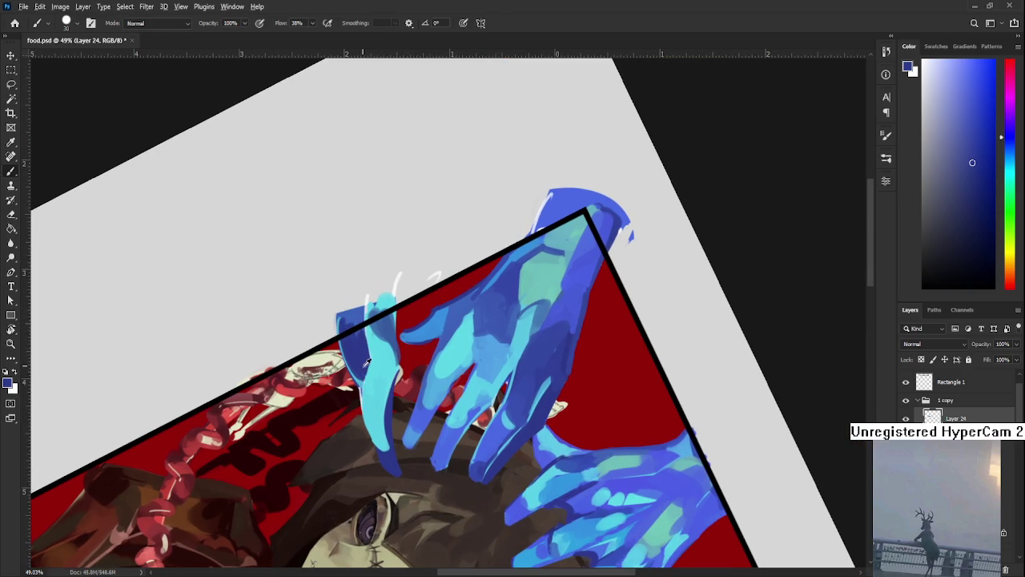
alt+click(367, 376)
Paint a cyan stroke on the finger by the frame's left edge with a larger brush.
drag(378, 355, 510, 362)
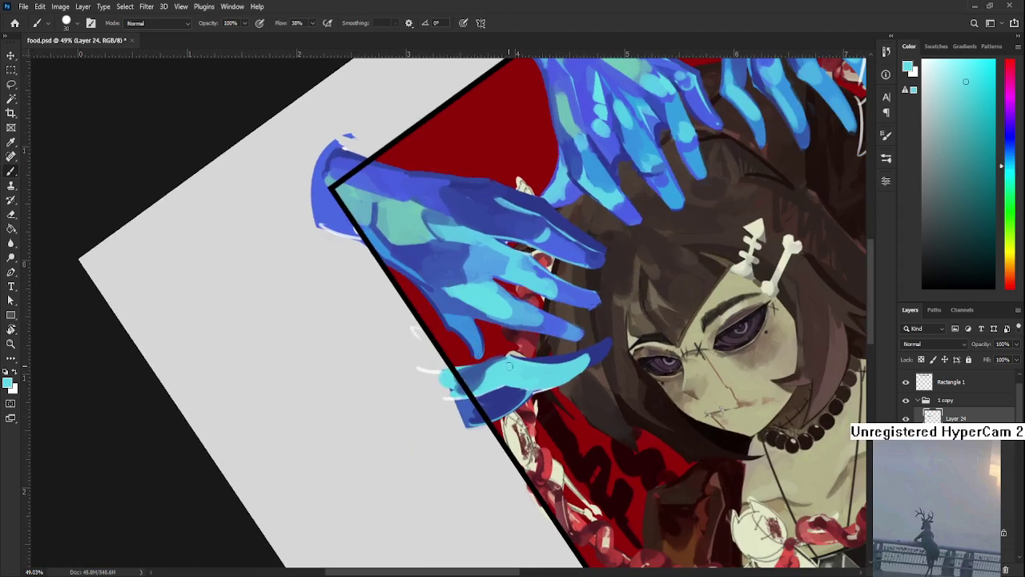
key(bracketright)
key(bracketright)
key(bracketright)
alt+click(507, 392)
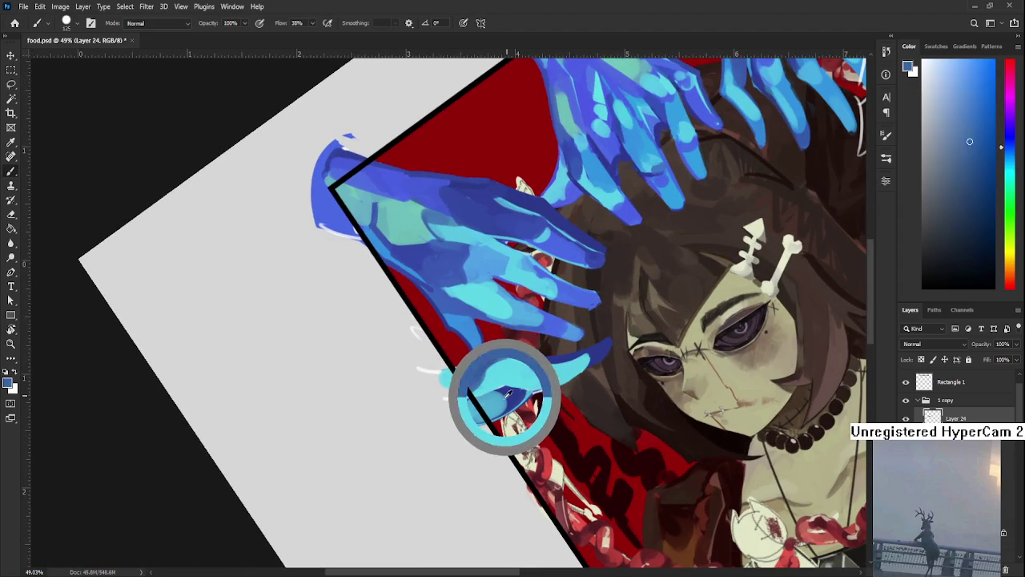
mouse_move(509, 394)
mouse_down()
mouse_move(469, 418)
mouse_move(347, 345)
mouse_up()
alt+click(516, 392)
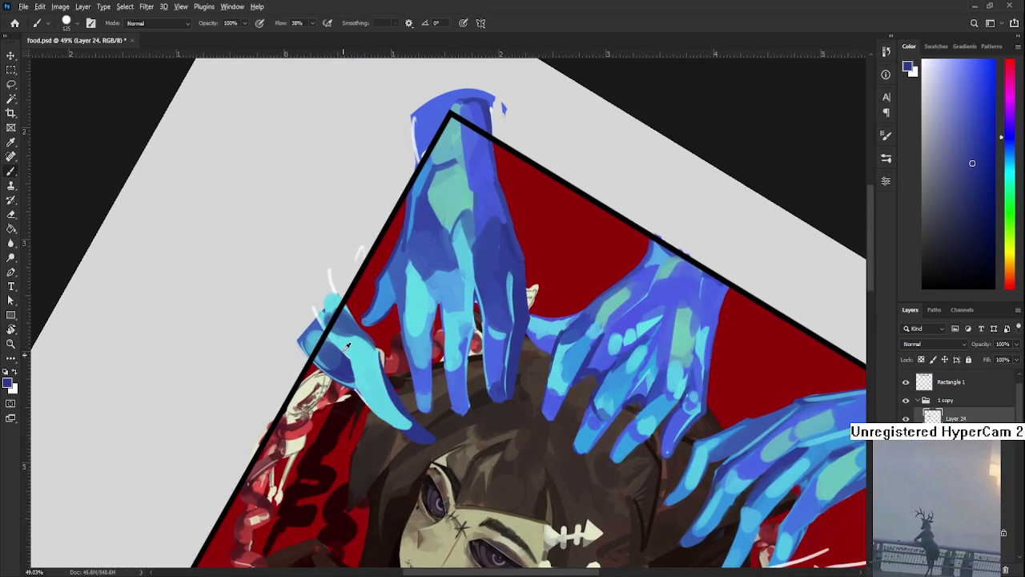
alt+click(338, 346)
Refine the top fingers with small dark-blue and light-cyan strokes and erasing.
key(e)
drag(393, 368, 448, 345)
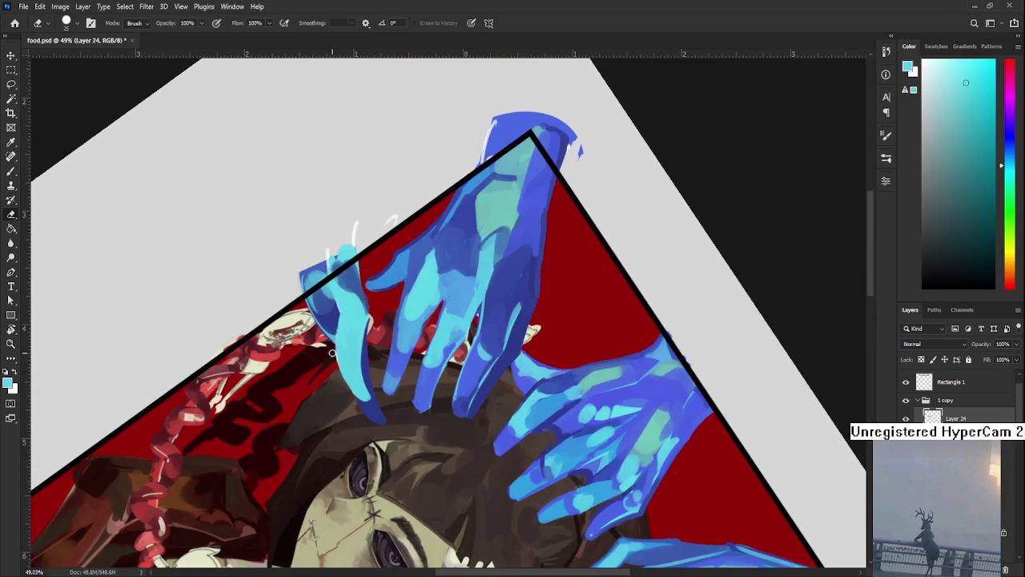
key(b)
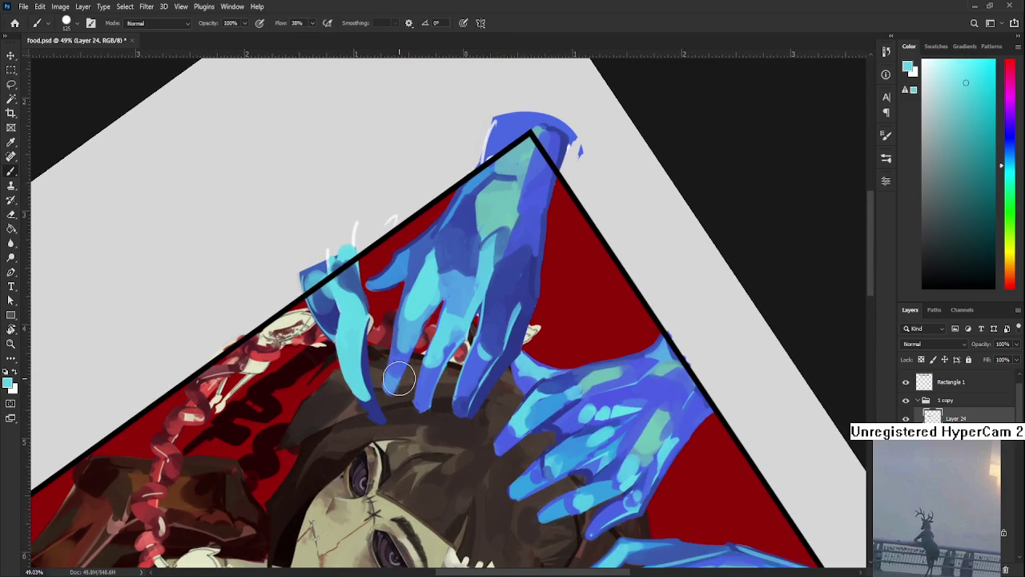
alt+click(376, 399)
key(bracketleft)
key(bracketleft)
key(bracketleft)
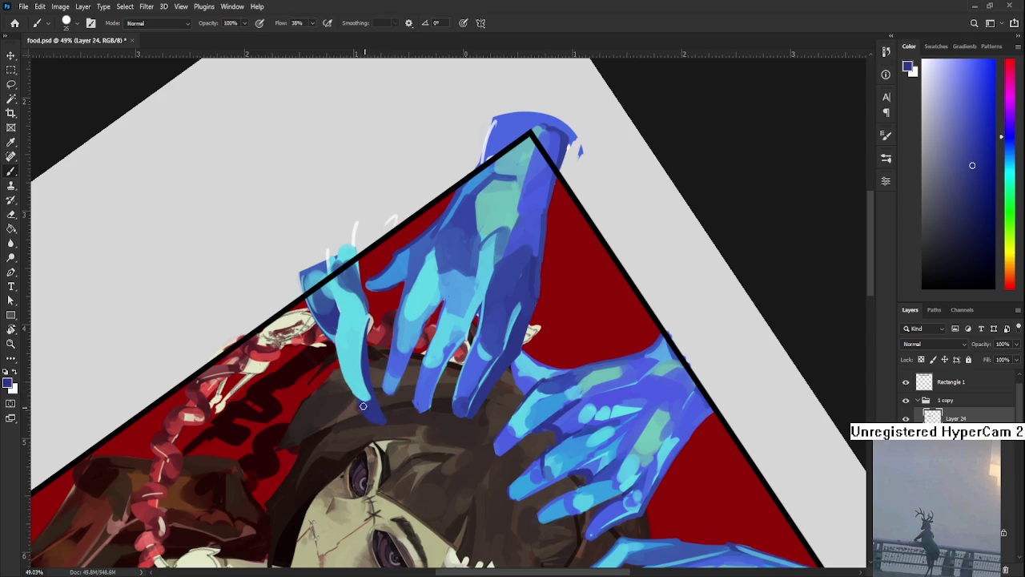
key(e)
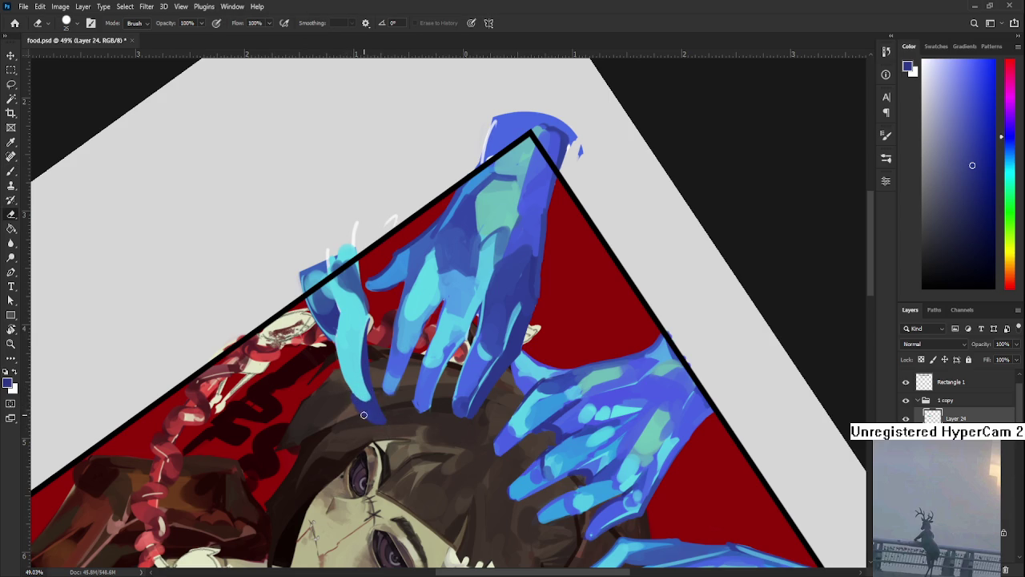
key(b)
alt+click(359, 387)
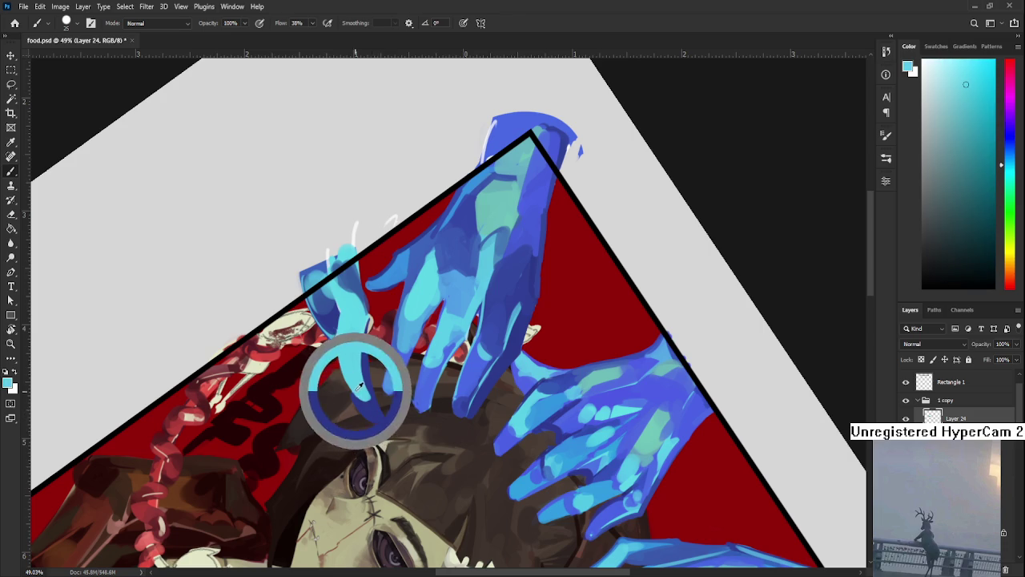
alt+click(410, 346)
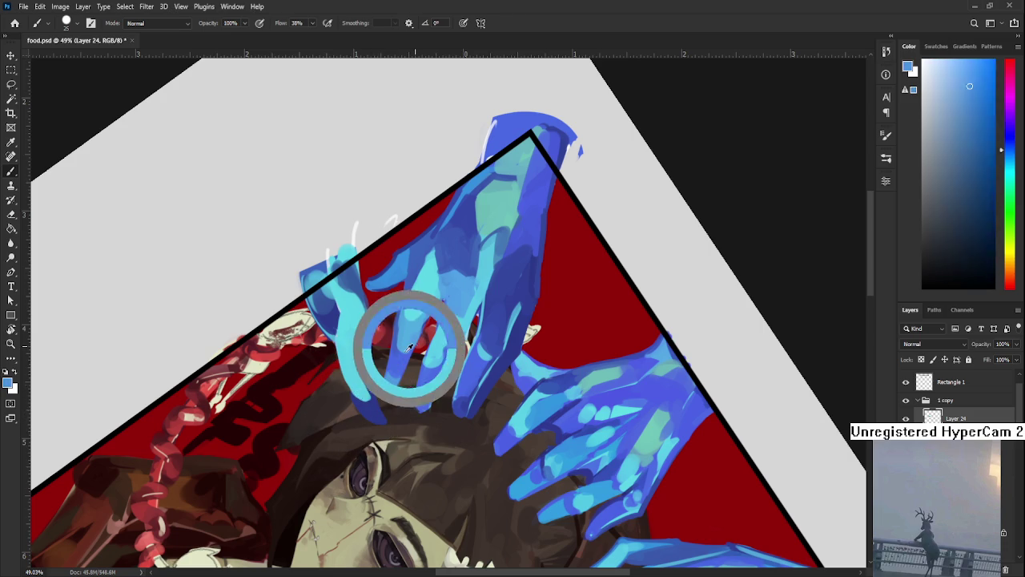
alt+click(360, 310)
Straighten the canvas view to nearly upright, zooming out and back in.
key(r)
drag(361, 310, 488, 345)
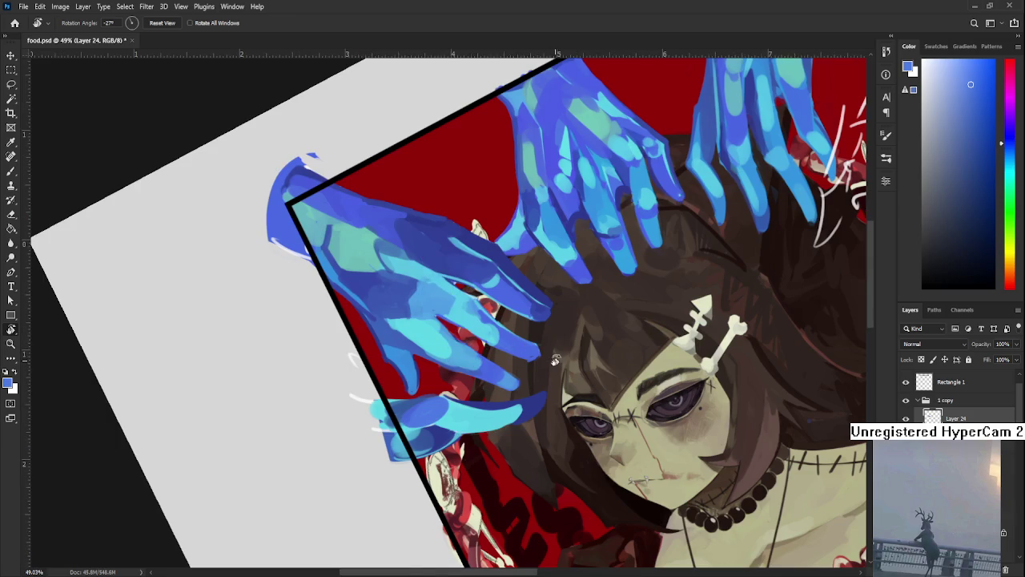
drag(556, 361, 499, 392)
scroll(499, 392, down, 2)
scroll(498, 392, down, 2)
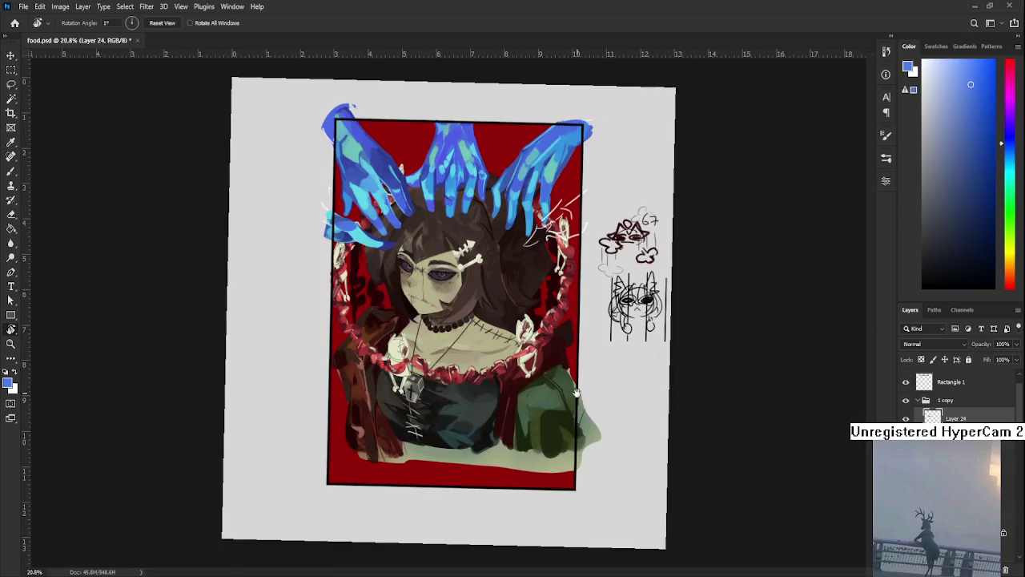
scroll(500, 346, up, 1)
scroll(500, 345, up, 1)
scroll(454, 368, up, 1)
scroll(453, 370, up, 2)
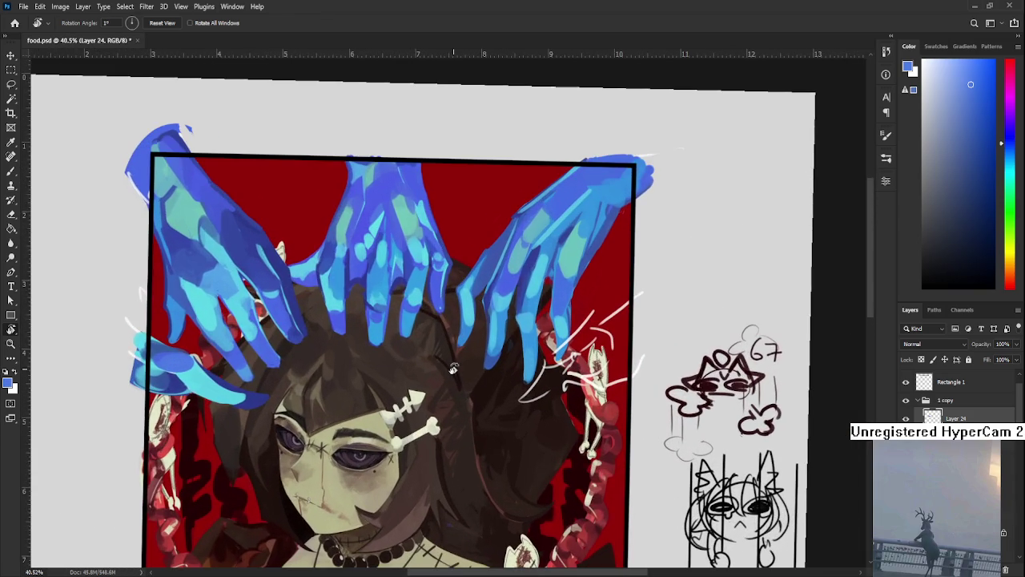
mouse_move(453, 370)
mouse_down()
mouse_move(491, 428)
mouse_move(535, 437)
mouse_up()
Add a new empty layer above Layer 23 and begin lassoing a streak over the frame's right edge.
click(953, 436)
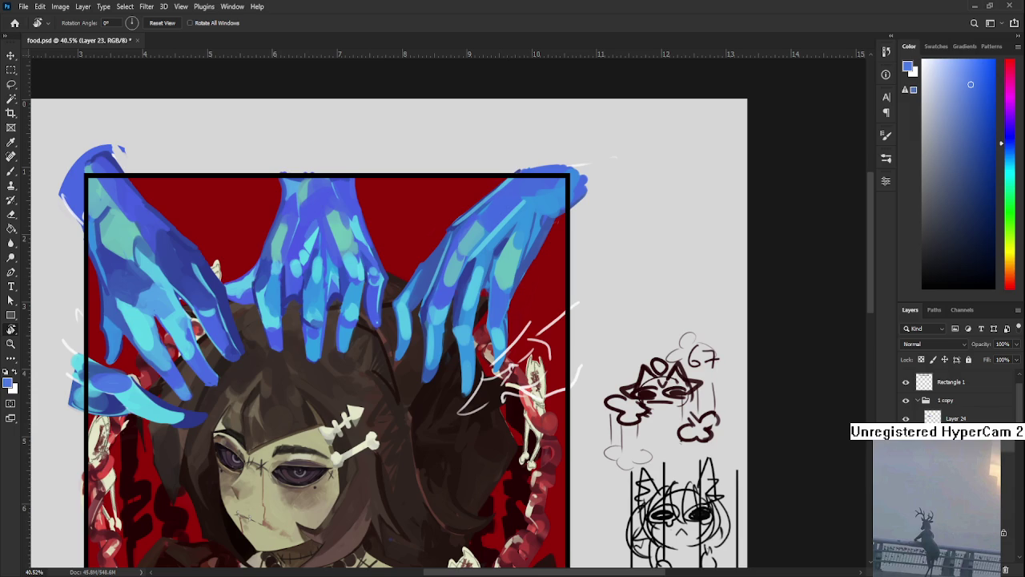
key(ctrl+shift+alt+n)
scroll(524, 431, up, 2)
scroll(405, 404, up, 1)
key(l)
drag(411, 392, 508, 434)
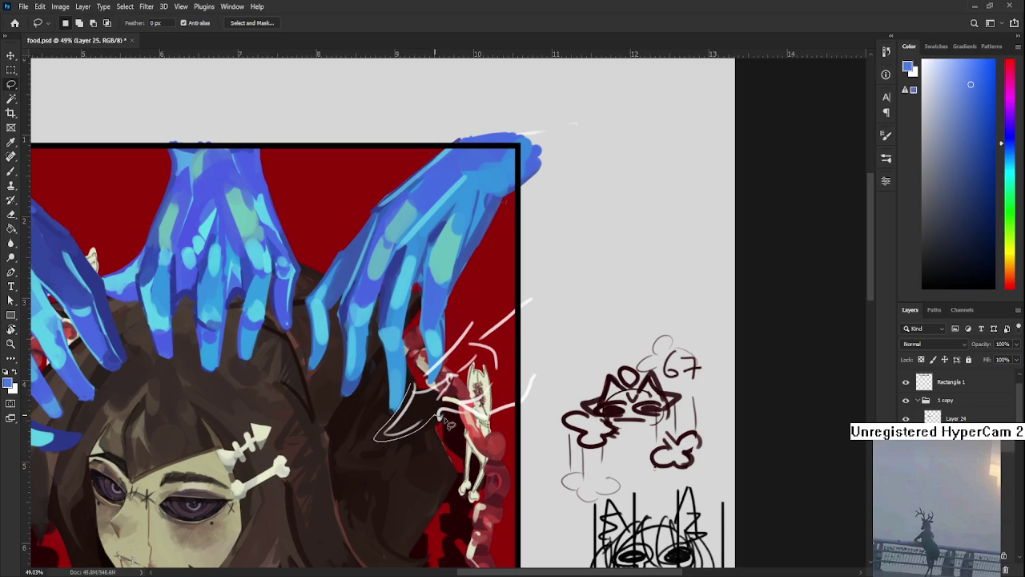
Close the streak outline, fill it with sampled light blue, and deselect.
drag(508, 434, 440, 334)
key(b)
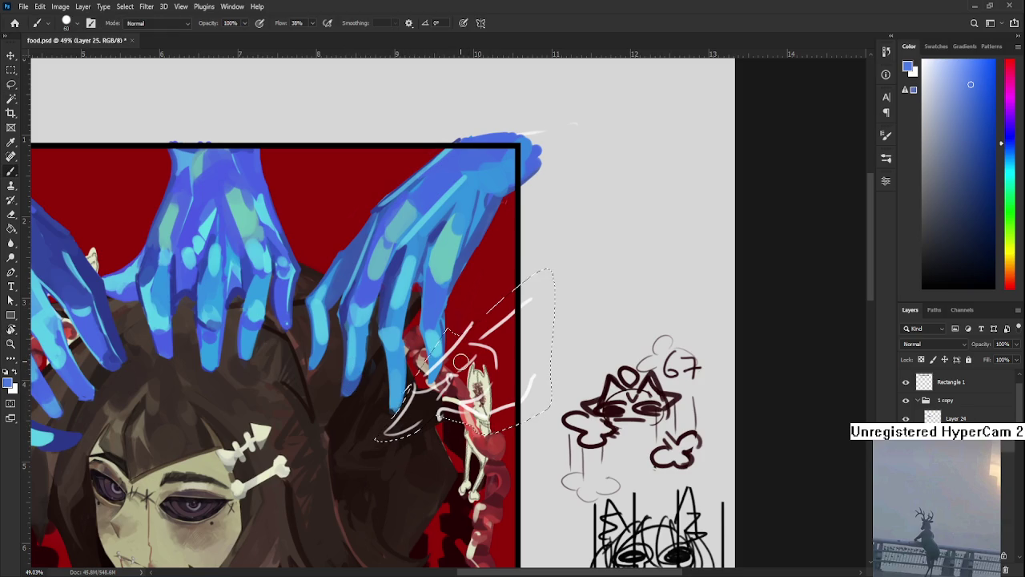
alt+click(439, 335)
key(l)
key(alt+BackSpace)
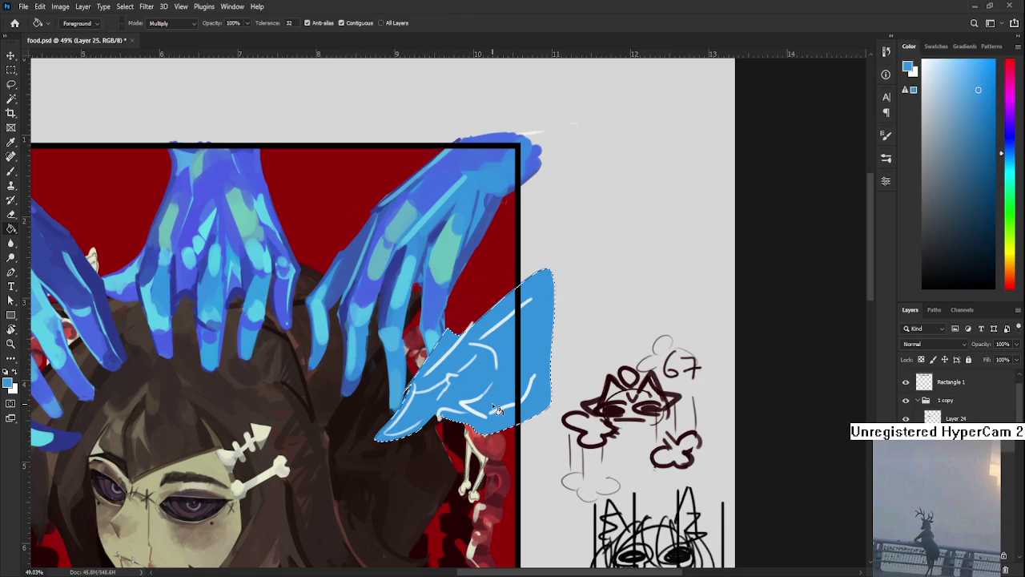
key(ctrl+d)
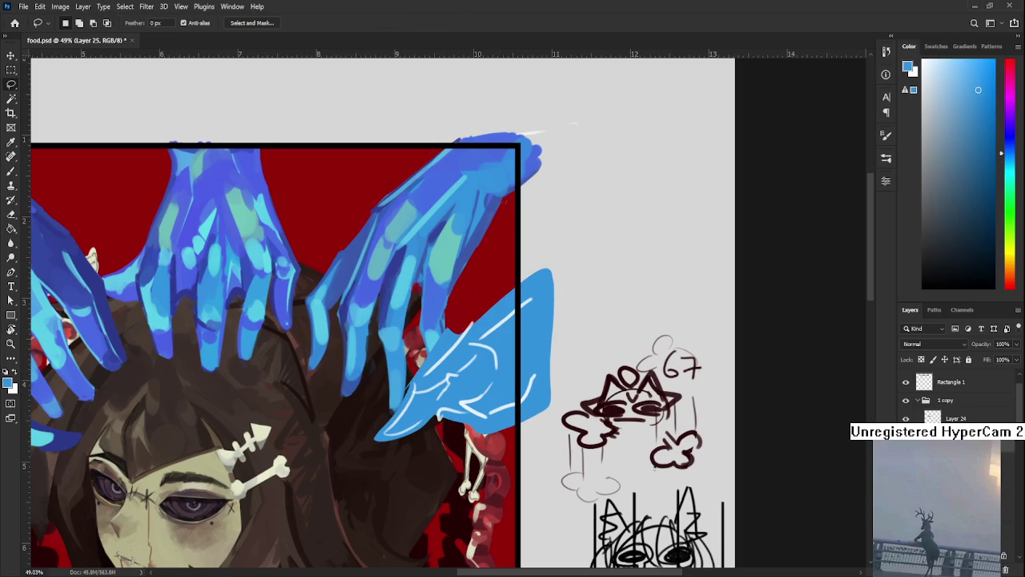
Erase the streak's upper-left edge on Layer 24.
click(957, 418)
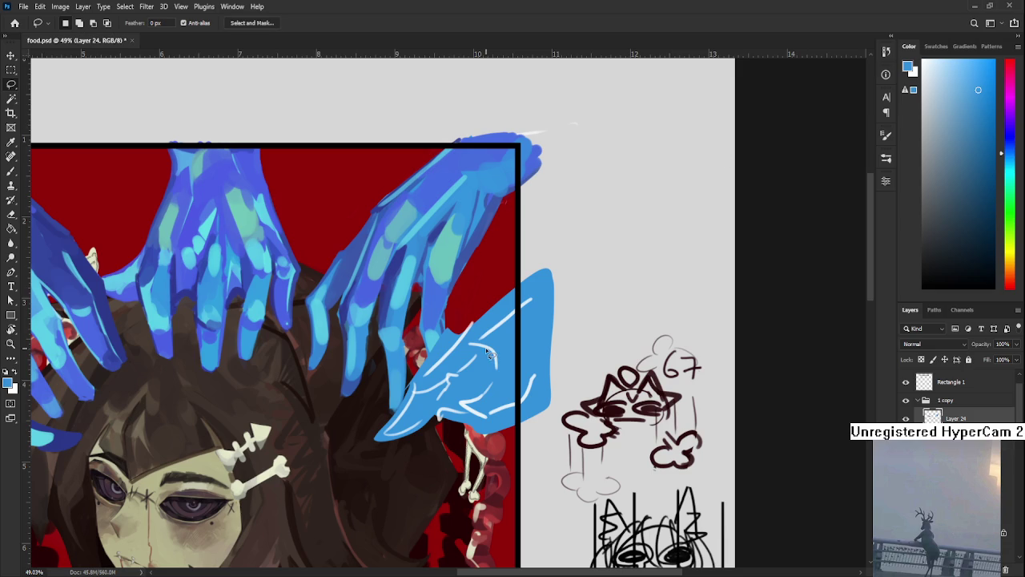
key(e)
drag(426, 348, 355, 442)
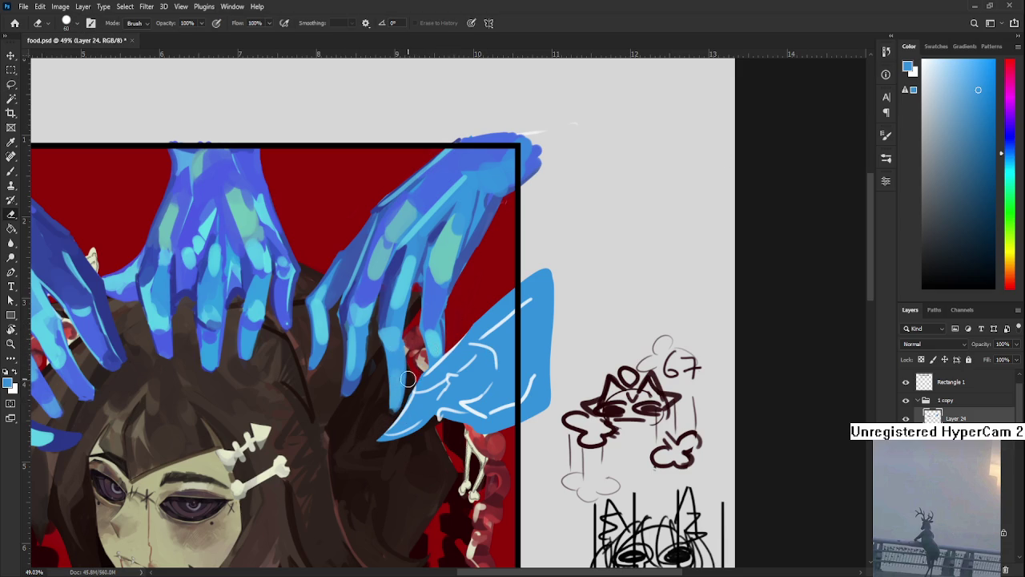
Extend the streak's lower-left tip and trim patches from its lower edge.
key(b)
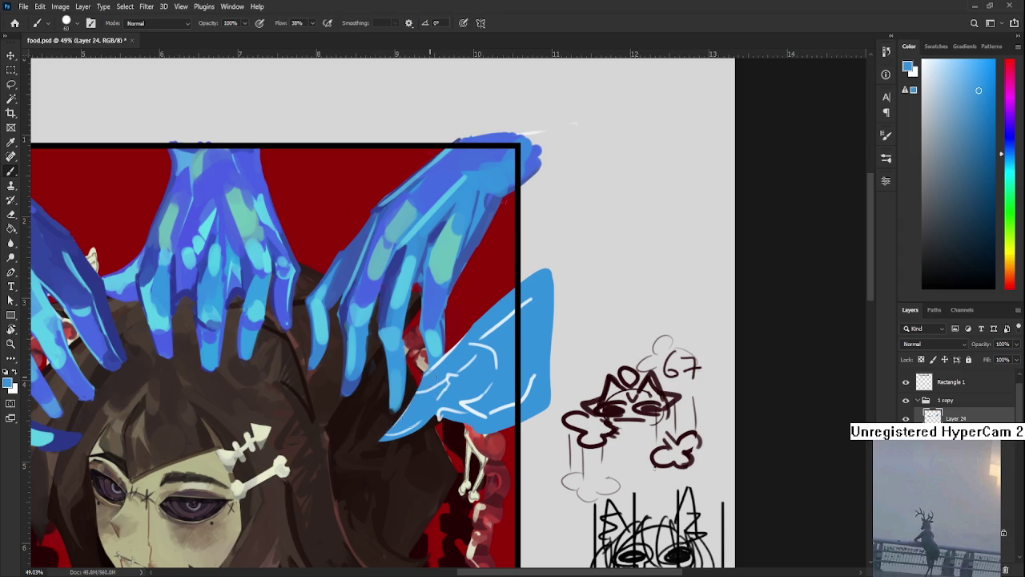
drag(430, 400, 375, 456)
key(e)
mouse_move(385, 416)
mouse_down()
mouse_move(396, 435)
mouse_move(372, 456)
mouse_up()
key(b)
key(e)
mouse_move(405, 423)
mouse_down()
mouse_move(439, 383)
mouse_move(441, 413)
mouse_move(421, 376)
mouse_move(440, 361)
mouse_move(444, 432)
mouse_up()
Paint over the streak's white highlight lines with flat blue.
key(b)
mouse_move(431, 365)
mouse_down()
mouse_move(456, 393)
mouse_move(485, 317)
mouse_move(494, 377)
mouse_up()
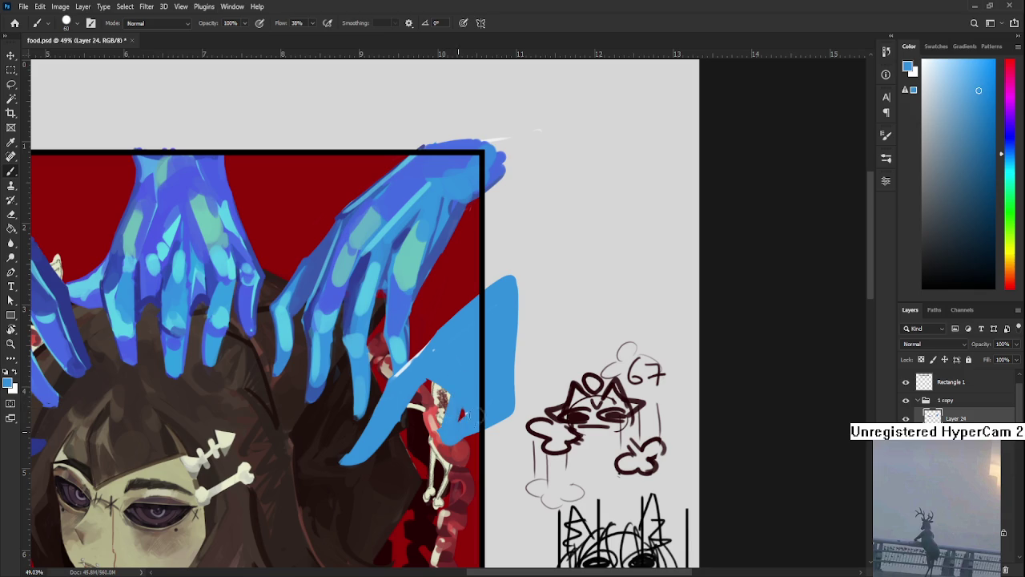
key(e)
key(b)
key(e)
key(b)
Paint blue along the edge near the skeleton figure, then erase it off the figure.
mouse_move(456, 437)
mouse_down()
mouse_move(430, 443)
mouse_move(437, 458)
mouse_up()
key(e)
key(b)
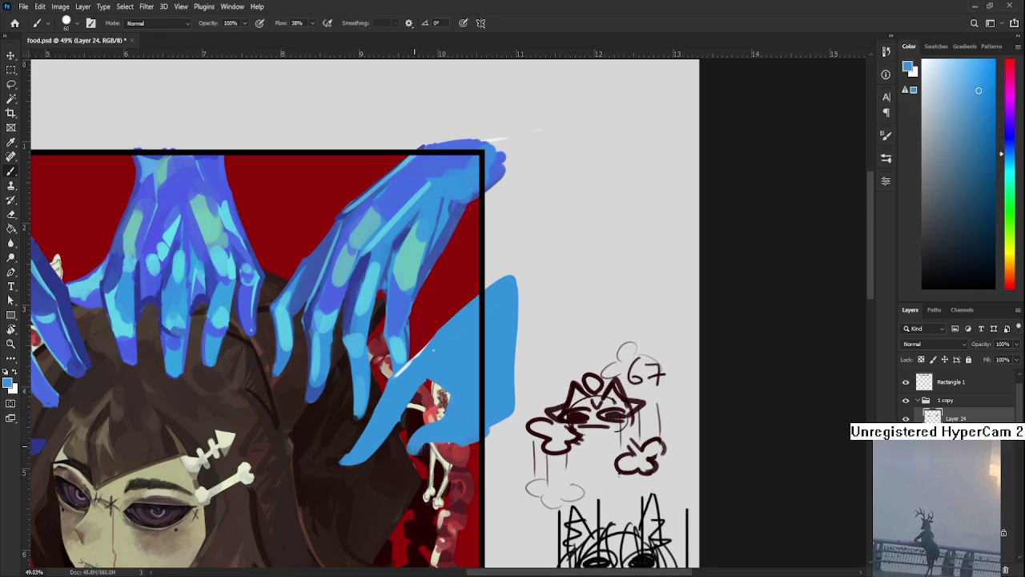
key(e)
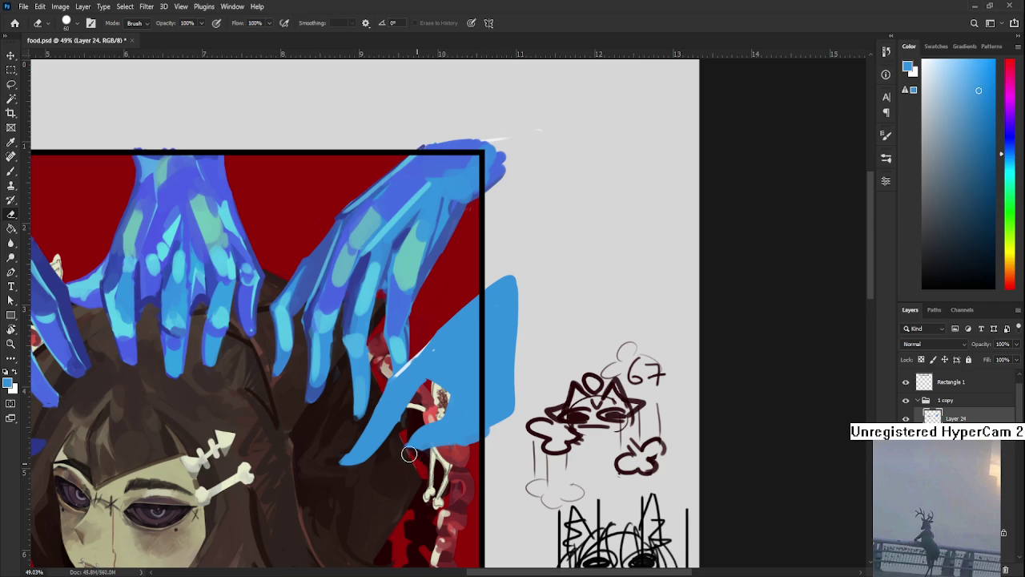
drag(461, 449, 439, 480)
scroll(439, 483, down, 2)
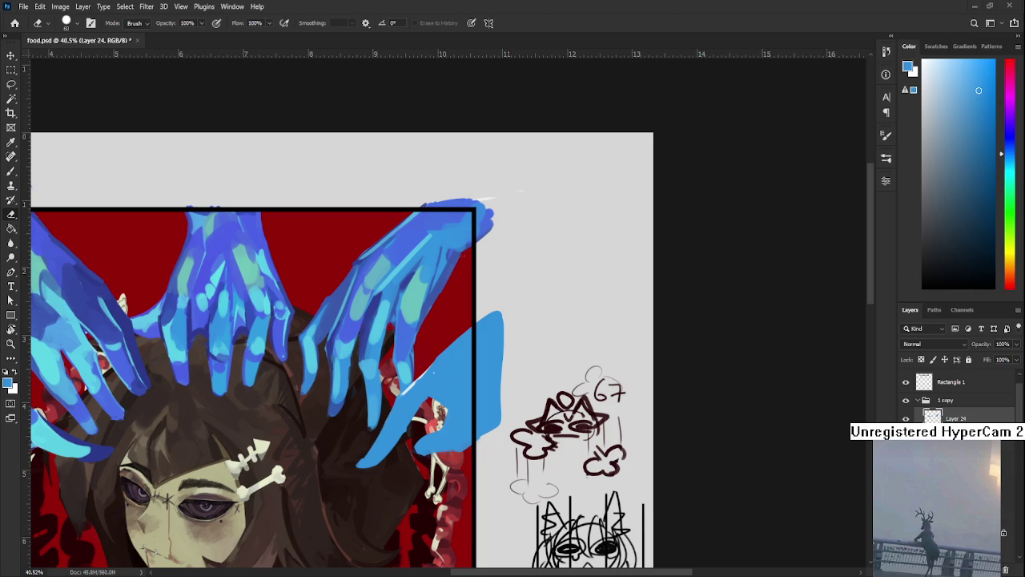
Pan and tilt the canvas view to bring the blue hand's lower finger edges into reach for erasing.
scroll(353, 413, down, 2)
mouse_move(397, 406)
mouse_down()
mouse_move(368, 336)
mouse_move(384, 322)
mouse_up()
key(b)
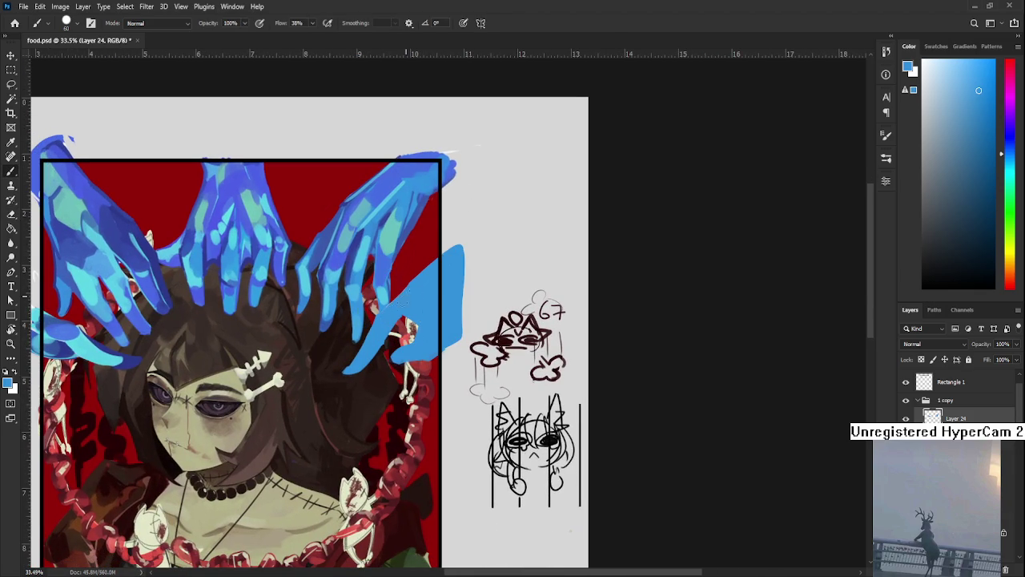
drag(418, 300, 436, 315)
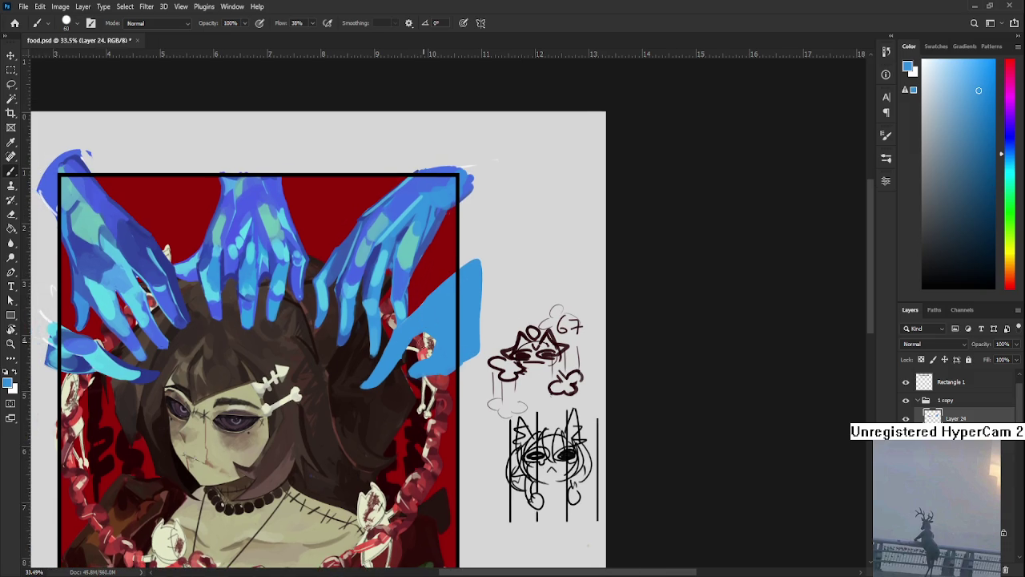
key(e)
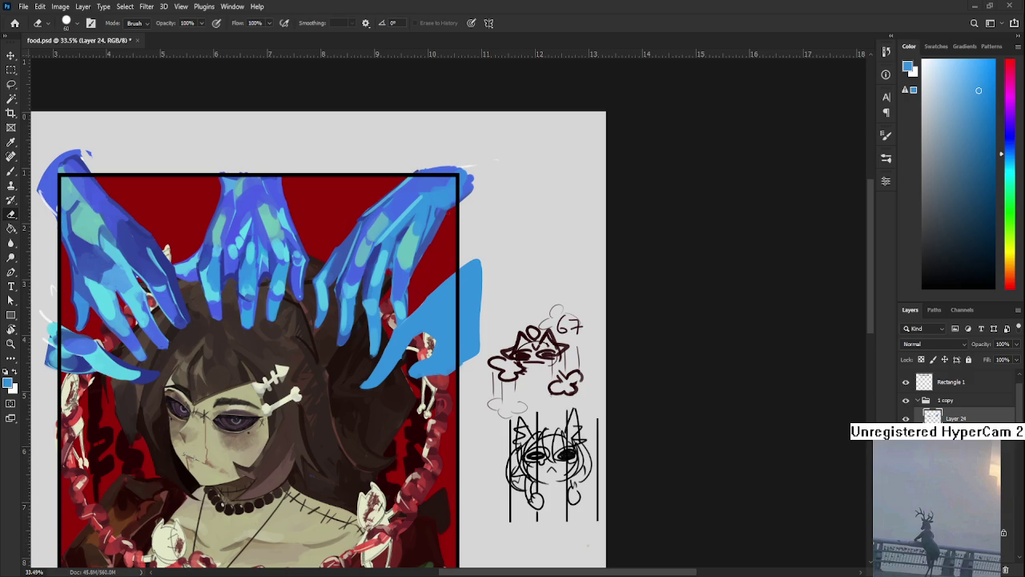
scroll(332, 405, up, 5)
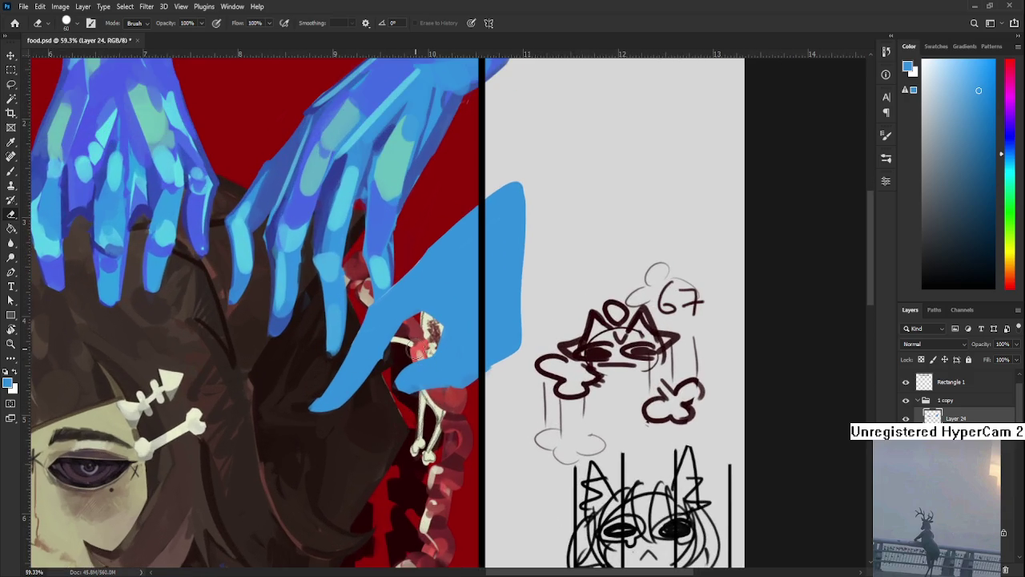
key(r)
drag(322, 390, 347, 408)
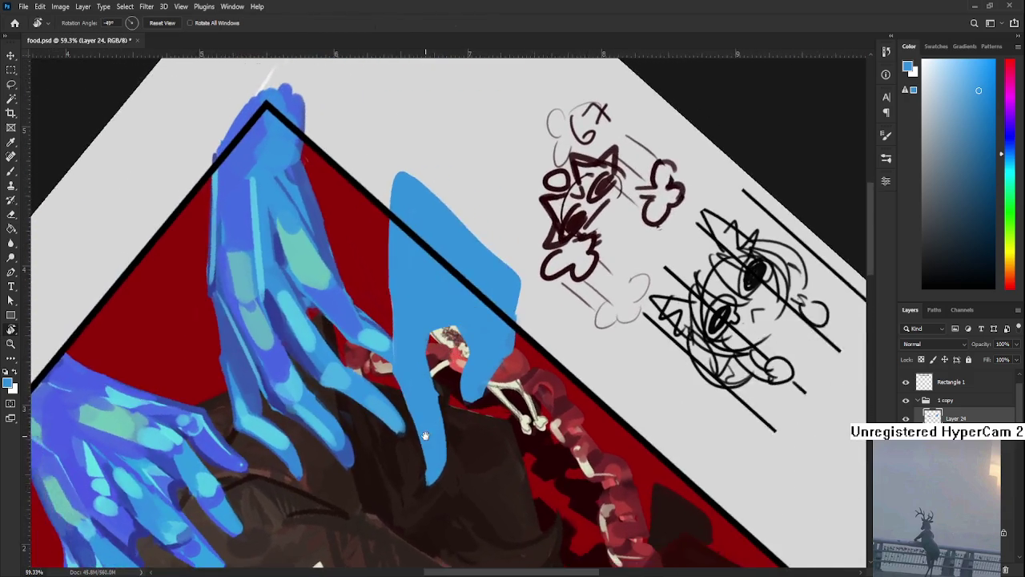
With a smaller eraser, trim the lower blue finger's left and right edges.
key(bracketleft)
key(bracketleft)
drag(352, 366, 390, 469)
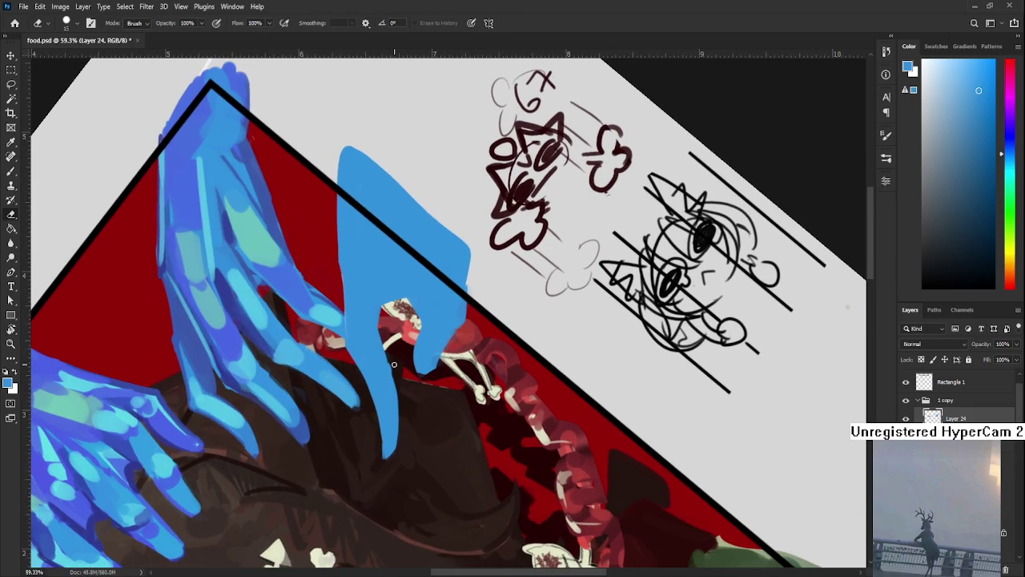
mouse_move(395, 375)
mouse_down()
mouse_move(393, 450)
mouse_move(419, 358)
mouse_move(415, 376)
mouse_up()
key(r)
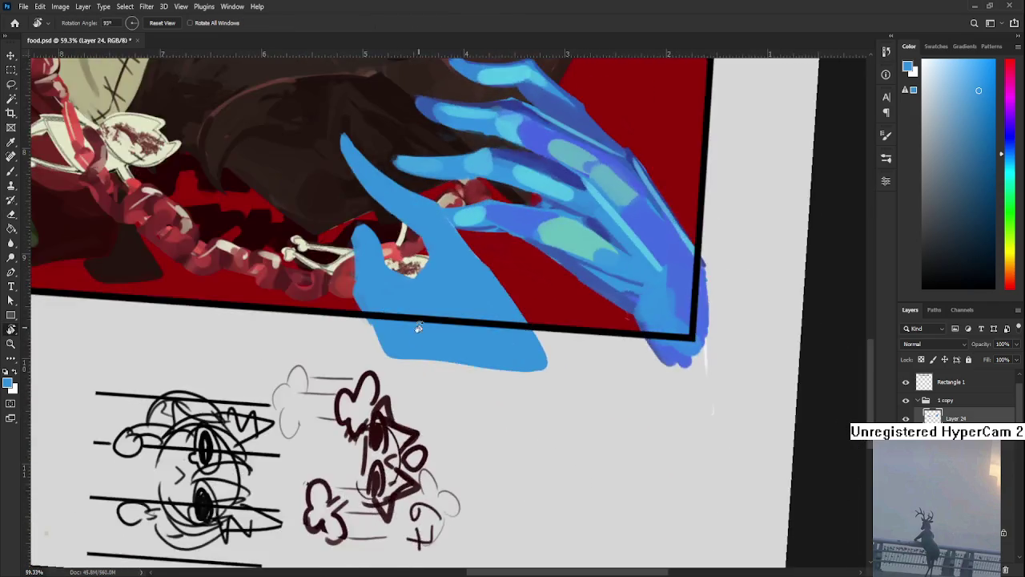
key(b)
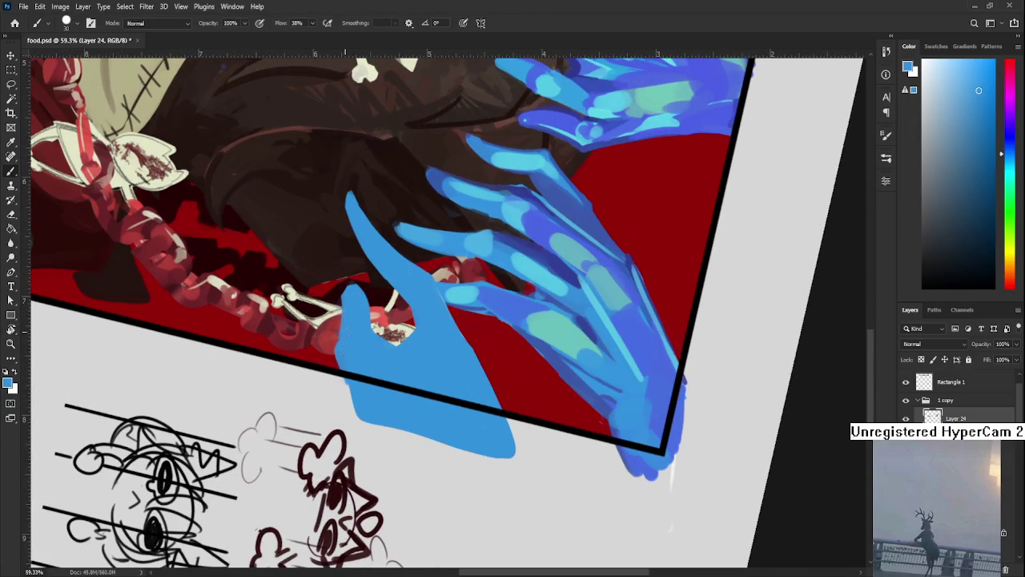
scroll(349, 362, up, 2)
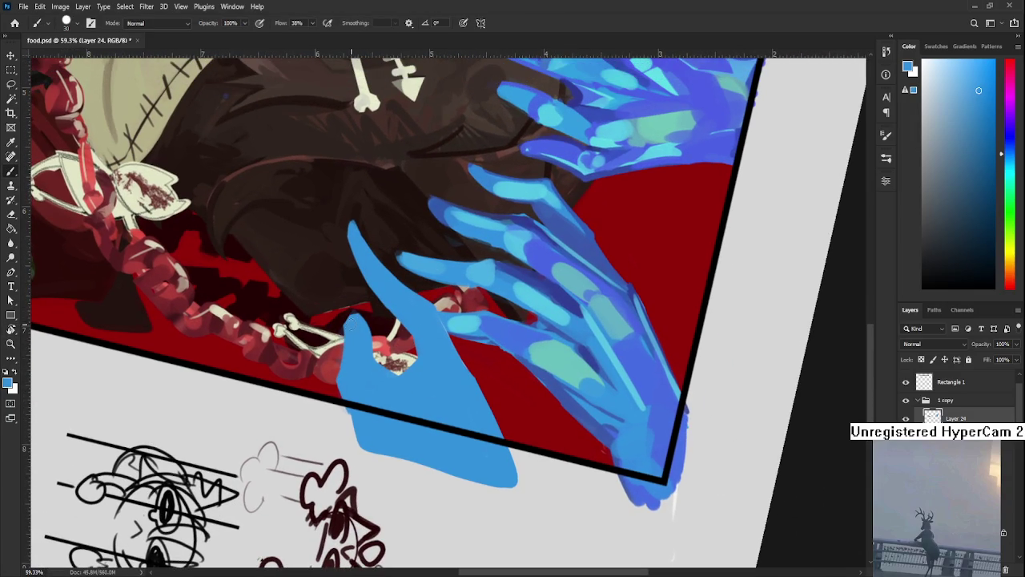
key(e)
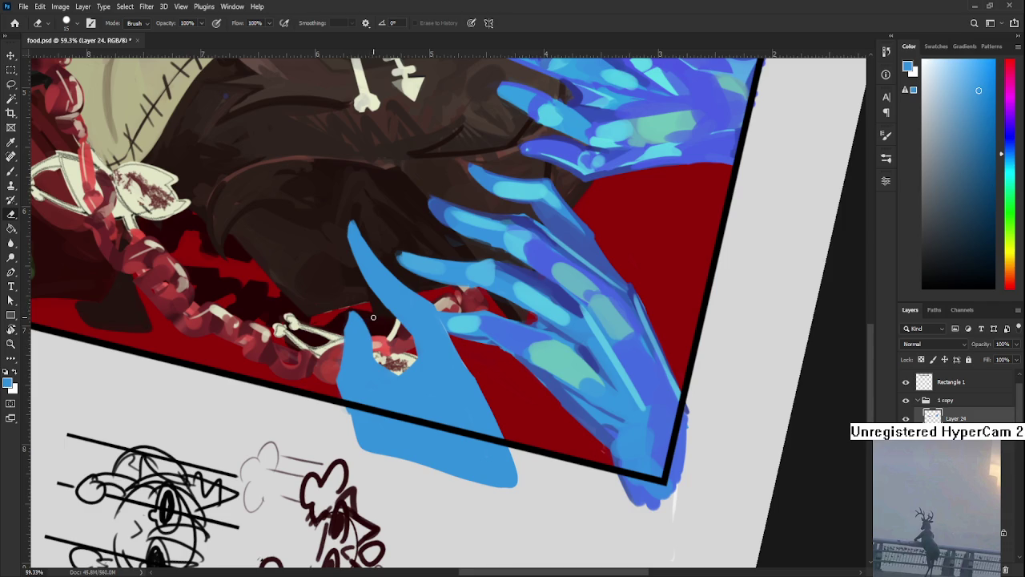
key(r)
drag(372, 317, 387, 347)
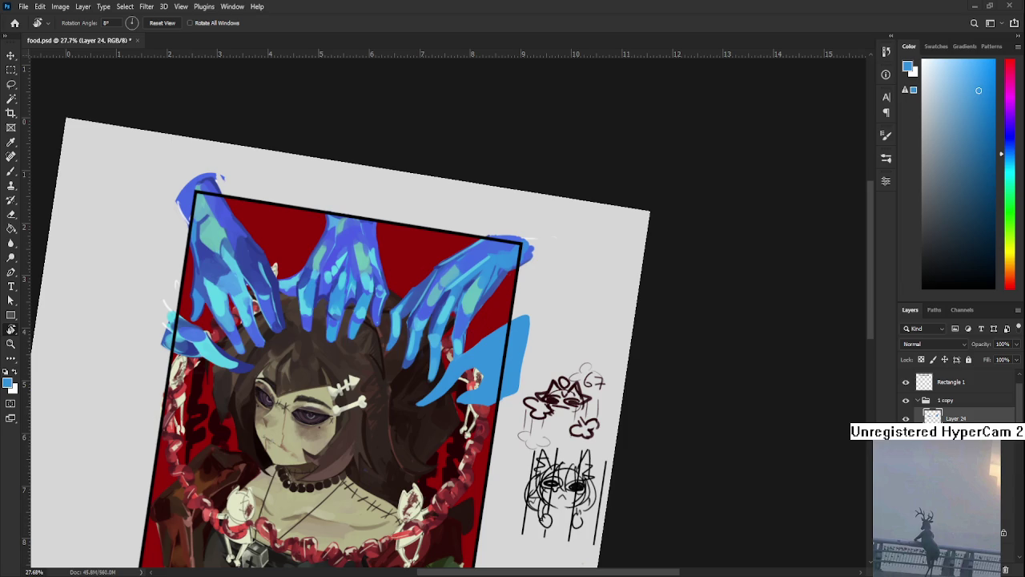
scroll(448, 384, up, 2)
drag(449, 384, 427, 410)
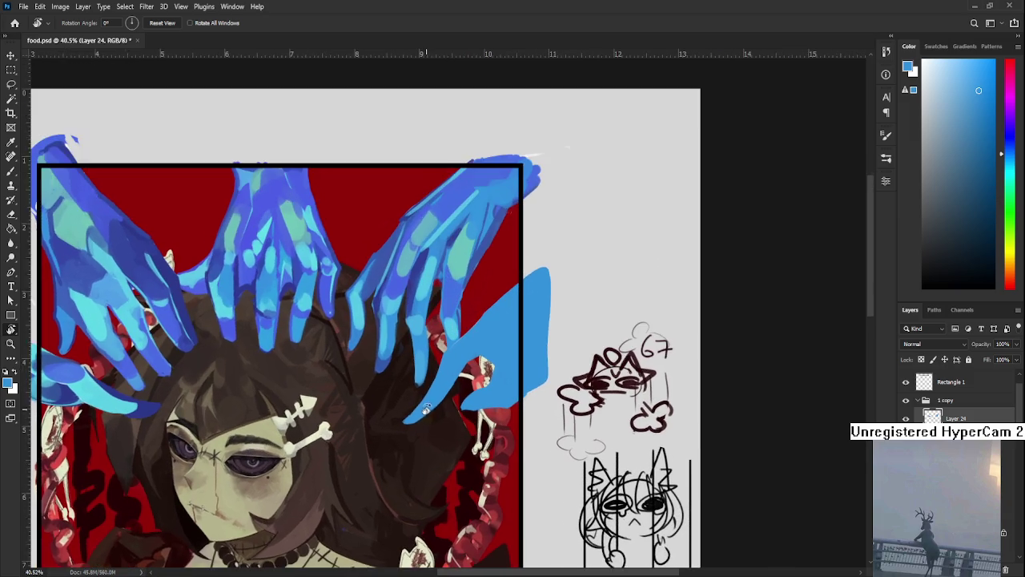
scroll(427, 410, up, 1)
key(b)
alt+click(342, 301)
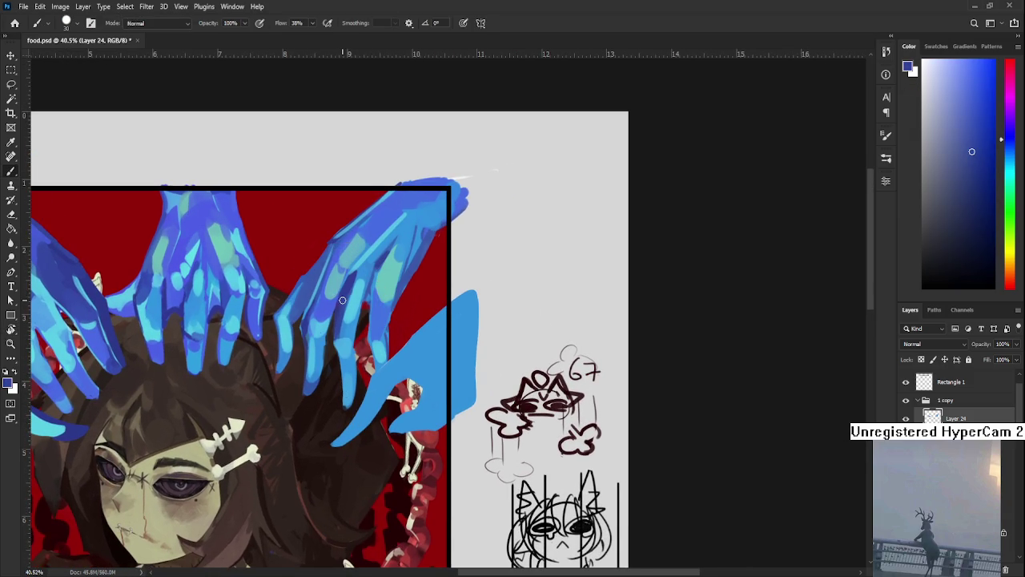
drag(342, 300, 291, 252)
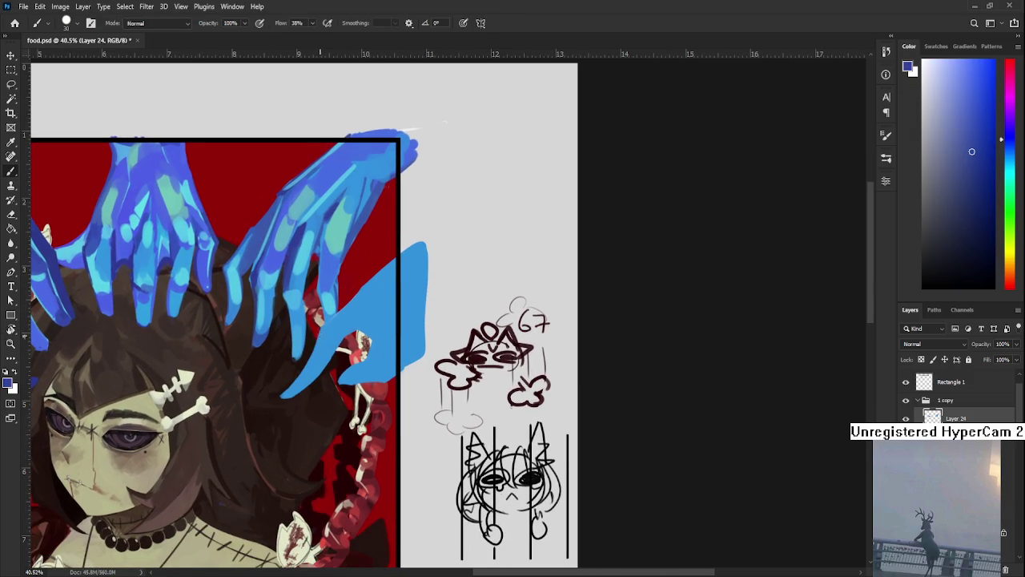
alt+click(302, 381)
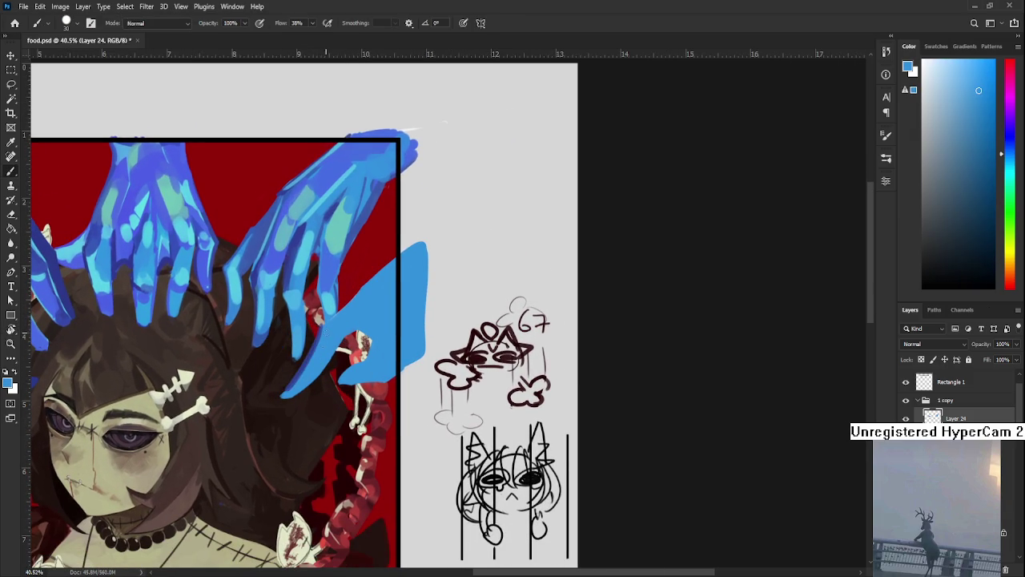
alt+click(304, 364)
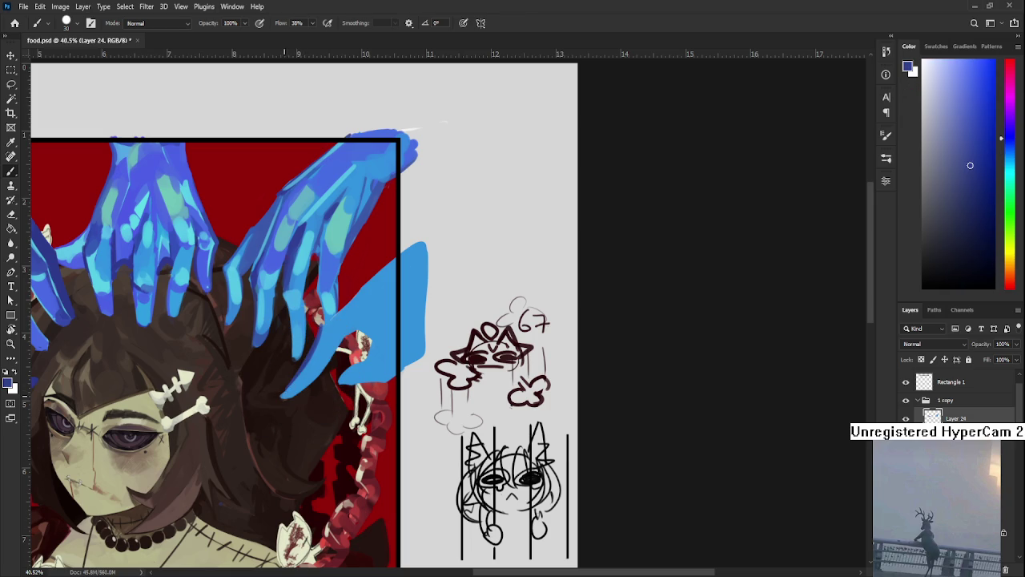
alt+click(317, 370)
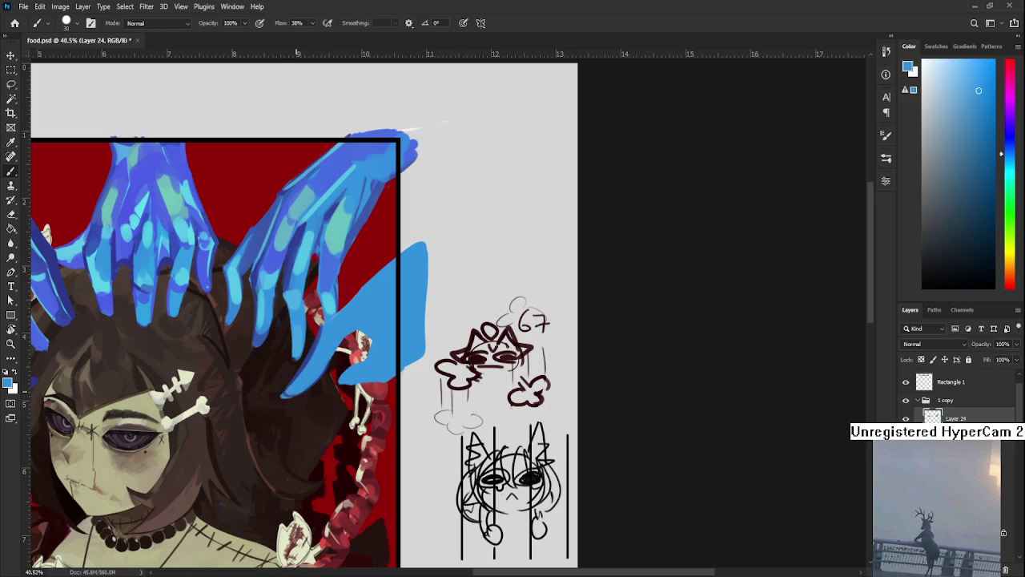
alt+click(302, 369)
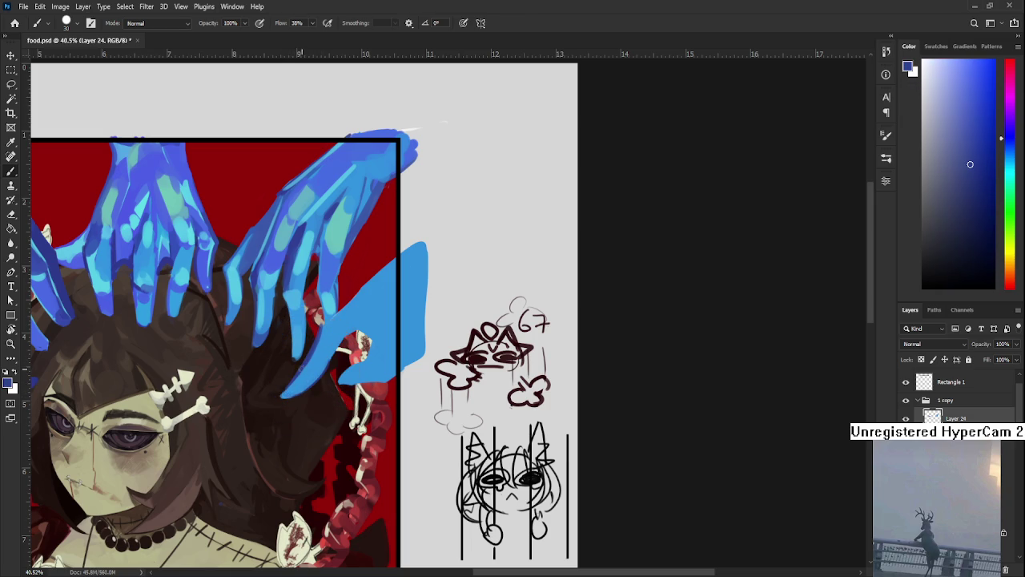
alt+click(323, 366)
key(e)
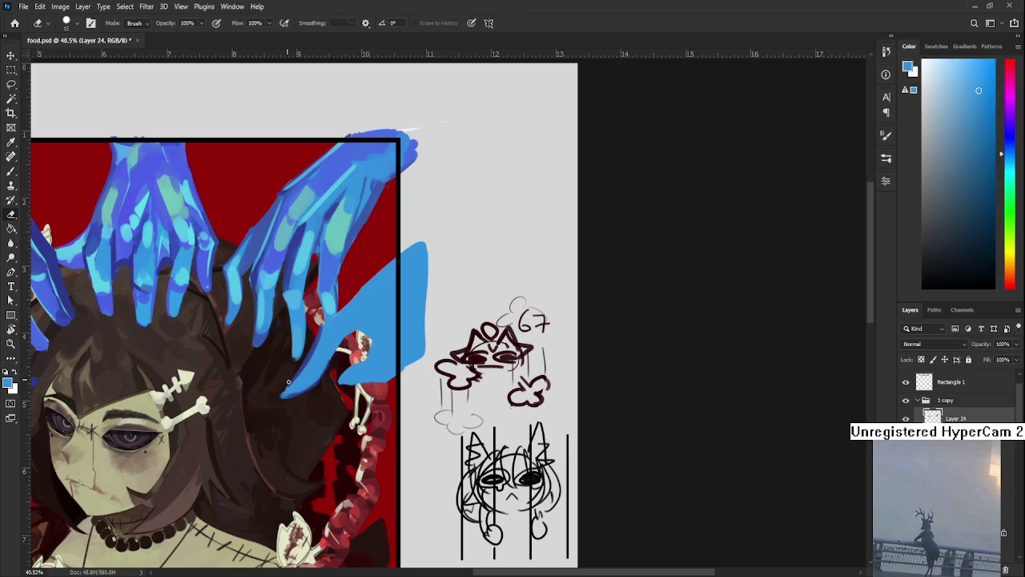
scroll(284, 382, down, 3)
scroll(285, 382, up, 1)
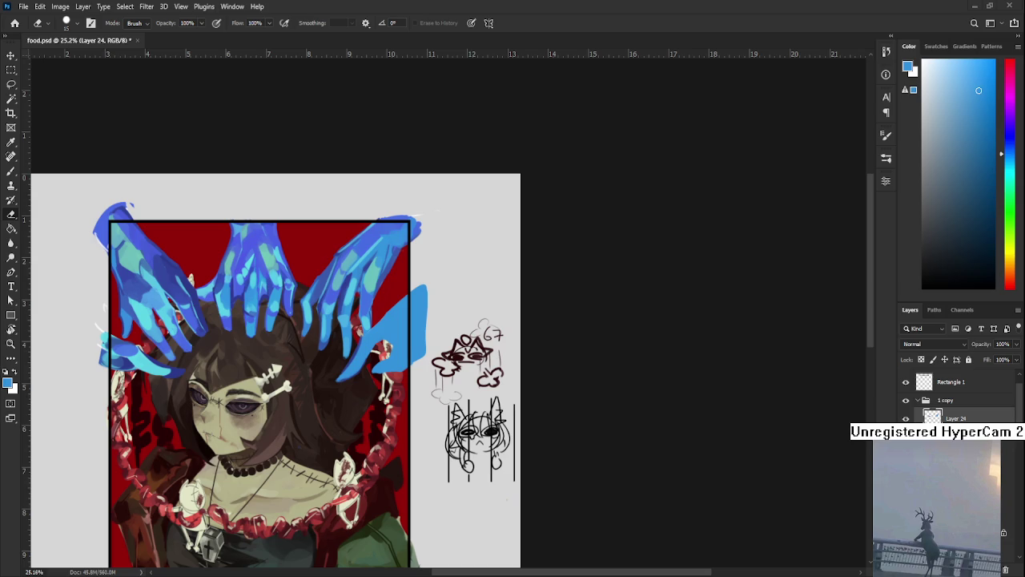
Turn the canvas nearly upside down and erase along the blue finger's left edge.
scroll(276, 369, up, 3)
key(r)
mouse_move(448, 241)
mouse_down()
mouse_move(337, 449)
mouse_move(267, 319)
mouse_up()
key(e)
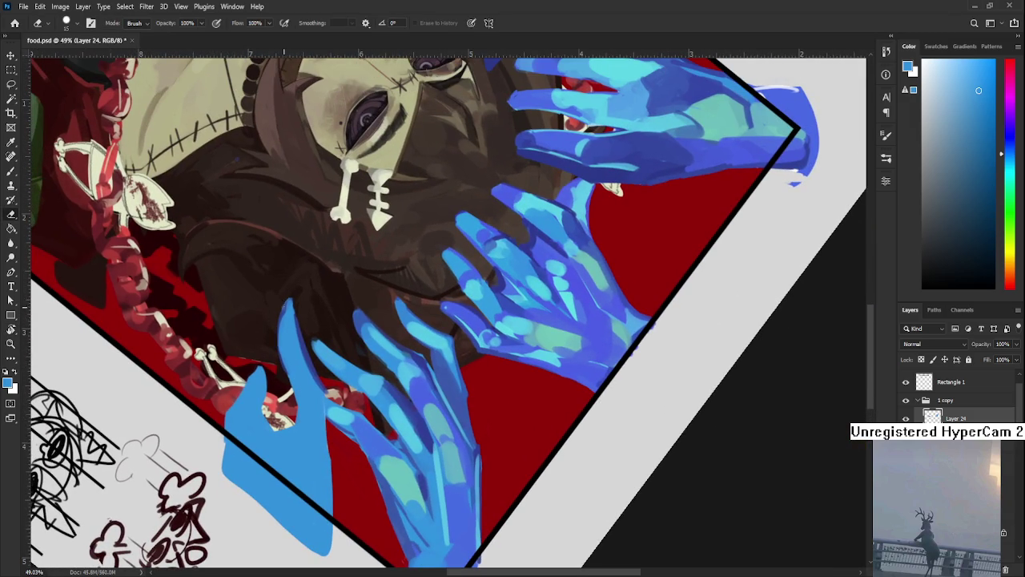
drag(282, 367, 283, 302)
Sample a lighter blue from the hand and stroke it along the shape's right edge.
key(b)
alt+click(308, 383)
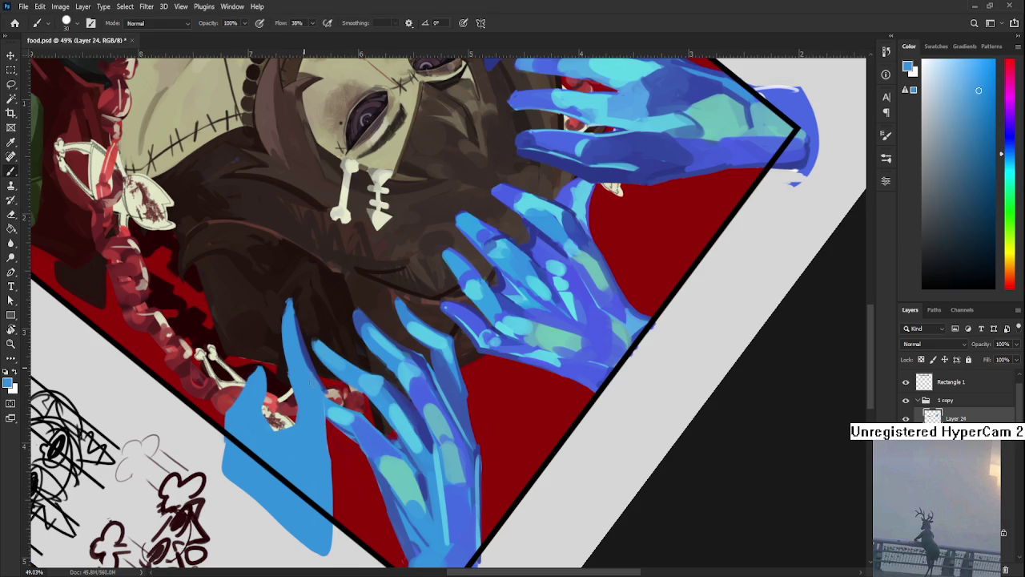
alt+click(311, 361)
alt+click(322, 386)
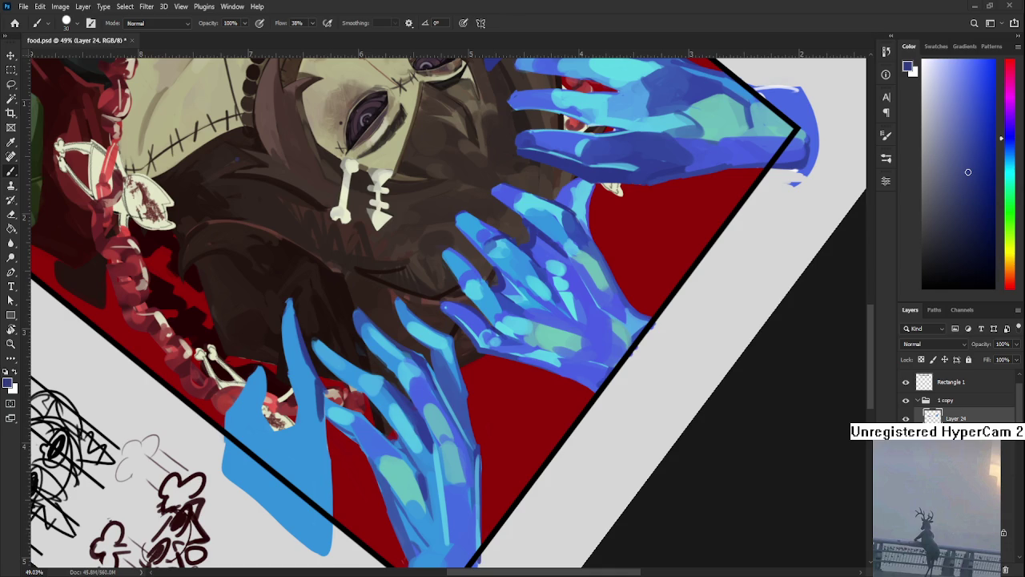
key(r)
drag(292, 435, 323, 389)
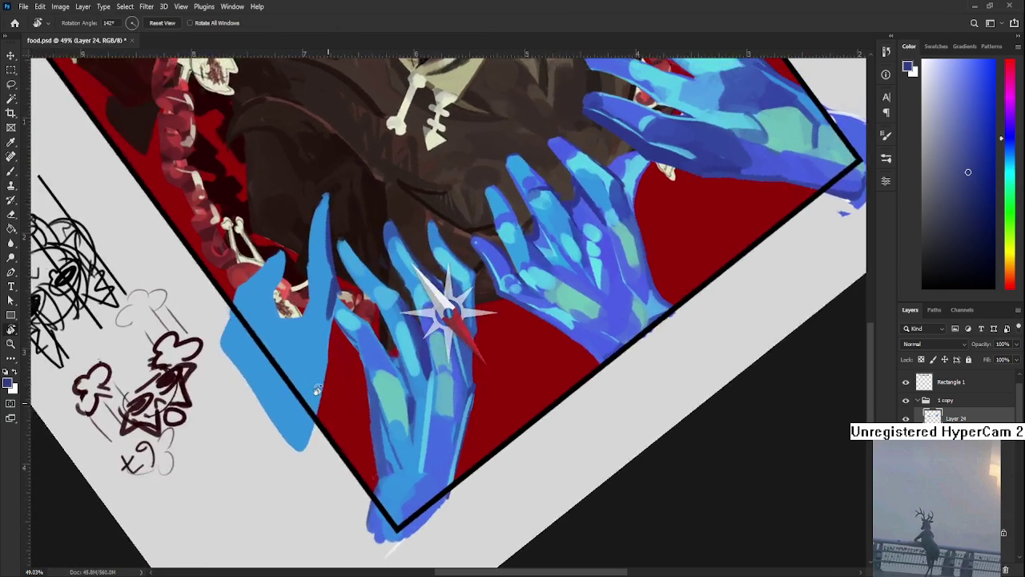
key(b)
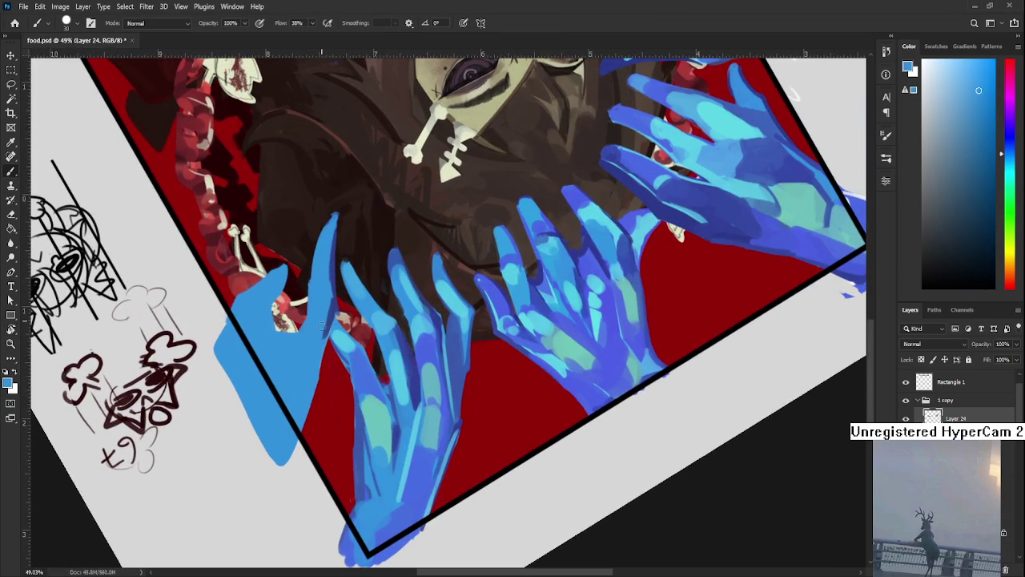
alt+click(328, 322)
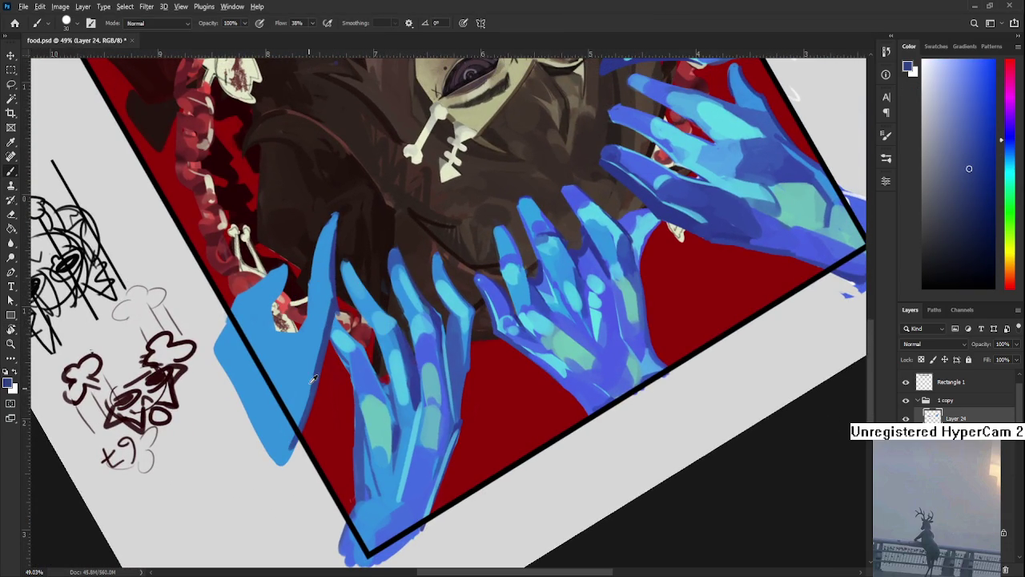
alt+click(304, 384)
alt+click(320, 356)
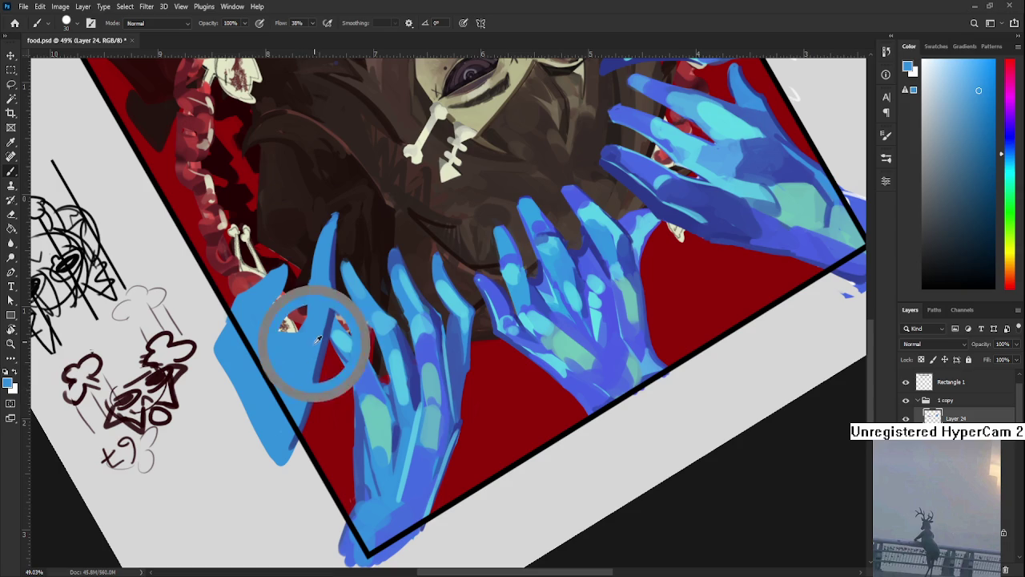
mouse_move(315, 380)
mouse_down()
mouse_move(325, 320)
mouse_move(346, 378)
mouse_move(351, 352)
mouse_up()
Paint alternating dark navy shading and light-blue touch-ups on the blue hand shape.
key(r)
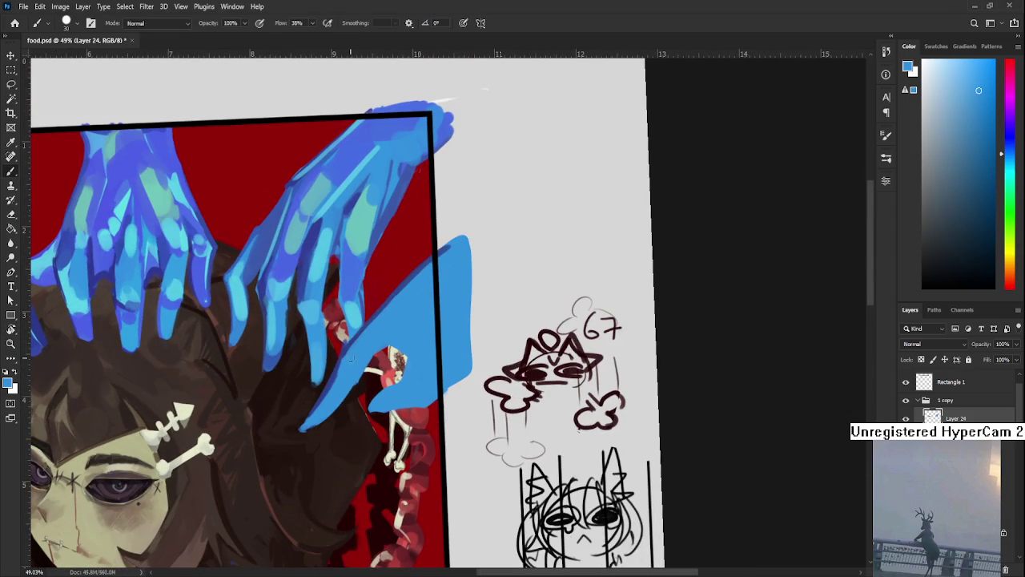
alt+click(344, 346)
mouse_move(380, 349)
mouse_down()
mouse_move(420, 338)
mouse_move(409, 356)
mouse_move(396, 344)
mouse_move(430, 322)
mouse_move(408, 367)
mouse_up()
alt+click(379, 337)
alt+click(412, 344)
alt+click(419, 352)
mouse_move(409, 332)
mouse_down()
mouse_move(413, 378)
mouse_move(423, 373)
mouse_move(404, 366)
mouse_move(375, 412)
mouse_move(400, 389)
mouse_move(392, 412)
mouse_up()
alt+click(412, 339)
alt+click(393, 392)
alt+click(400, 388)
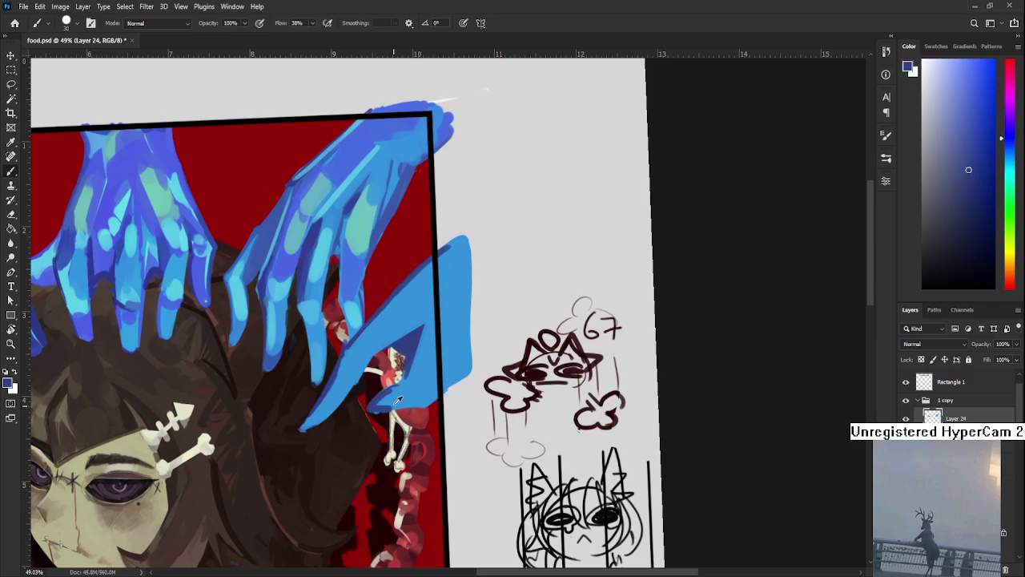
alt+click(389, 401)
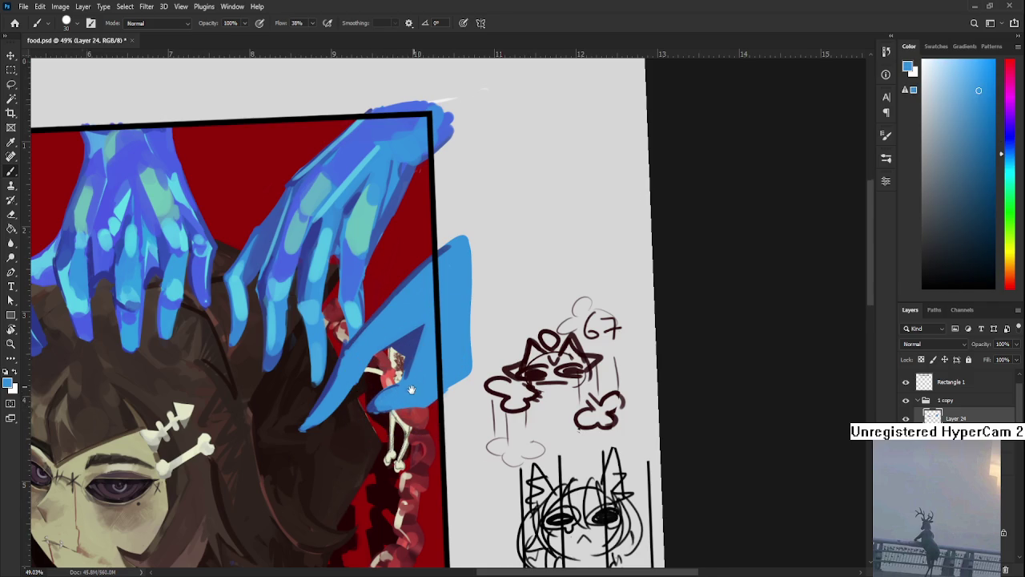
Sample darker blue, teal and light blue shades from the hand for the highlights.
drag(417, 382, 439, 347)
scroll(439, 347, down, 2)
scroll(440, 337, down, 3)
scroll(393, 327, up, 1)
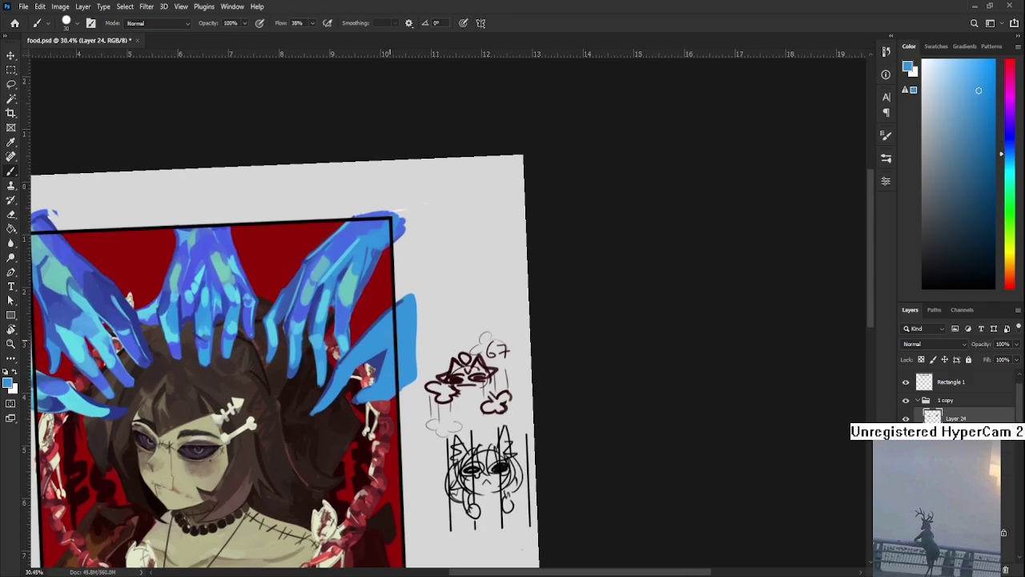
alt+click(379, 363)
drag(389, 349, 389, 373)
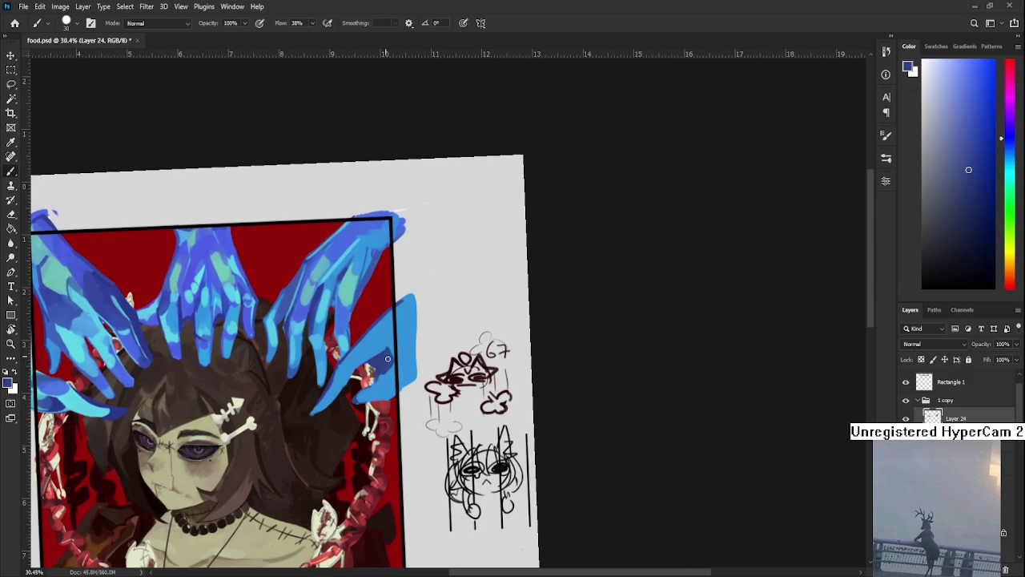
alt+click(392, 342)
drag(374, 282, 350, 284)
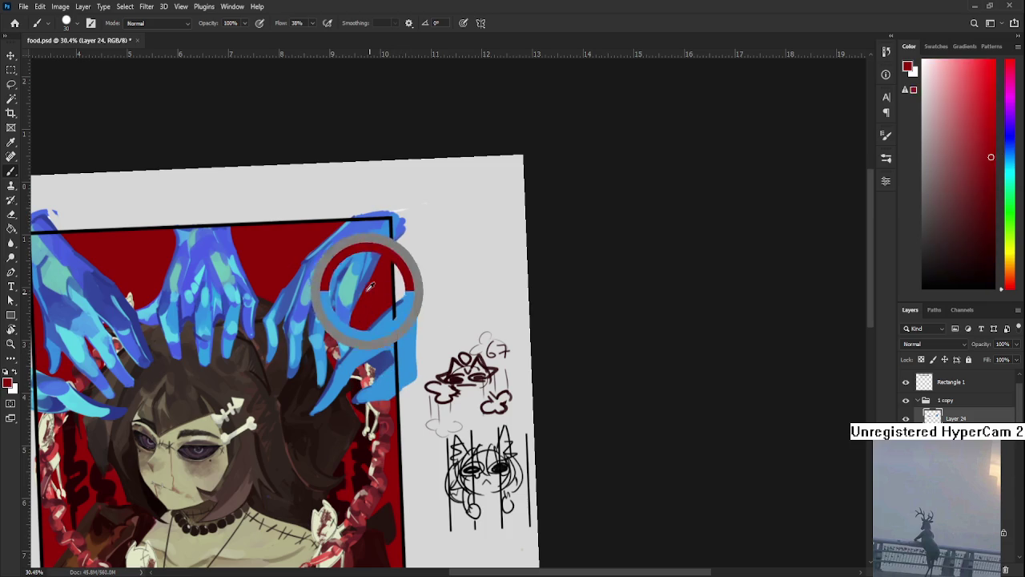
alt+click(370, 343)
alt+click(400, 336)
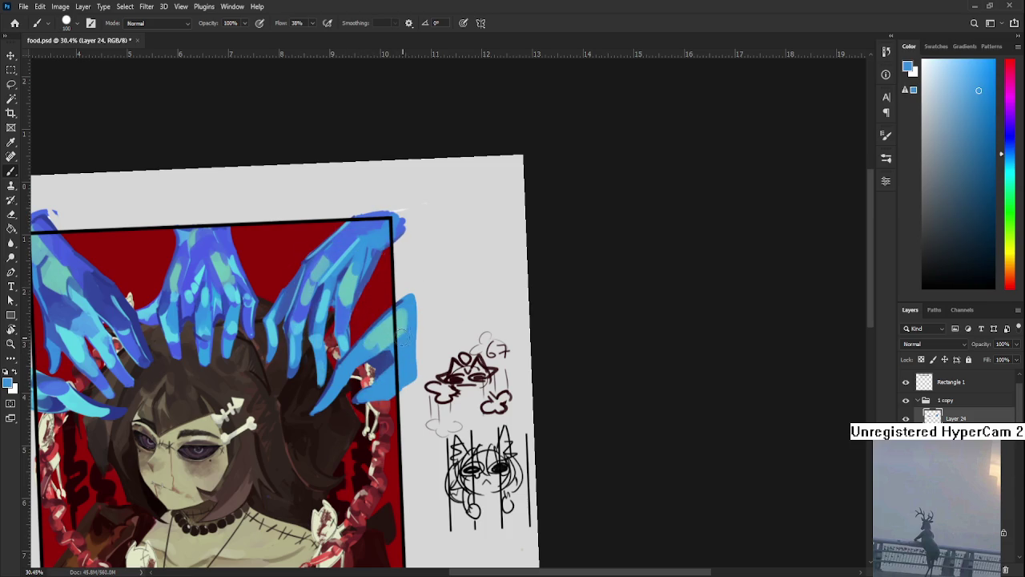
drag(369, 345, 383, 327)
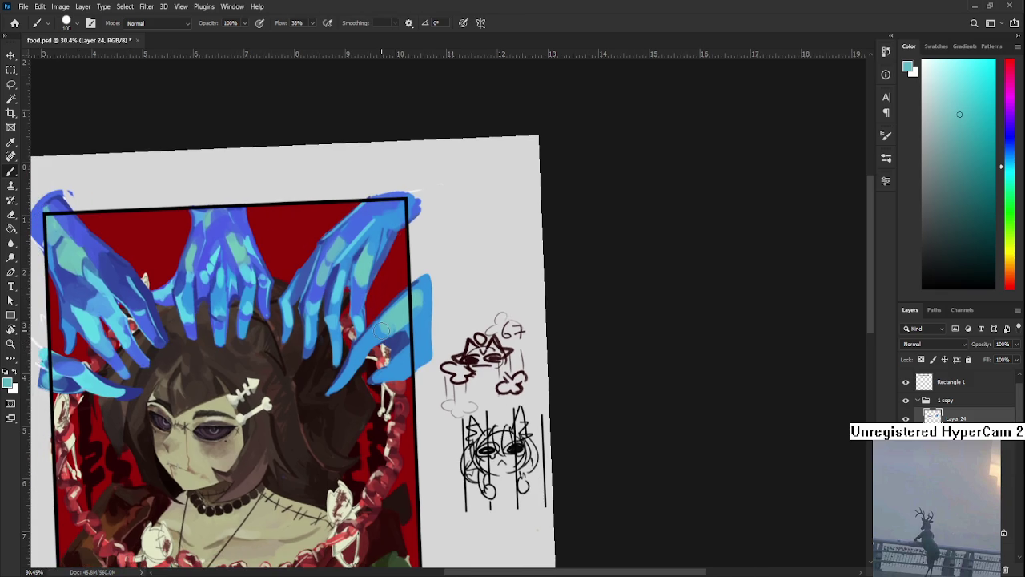
scroll(383, 328, down, 2)
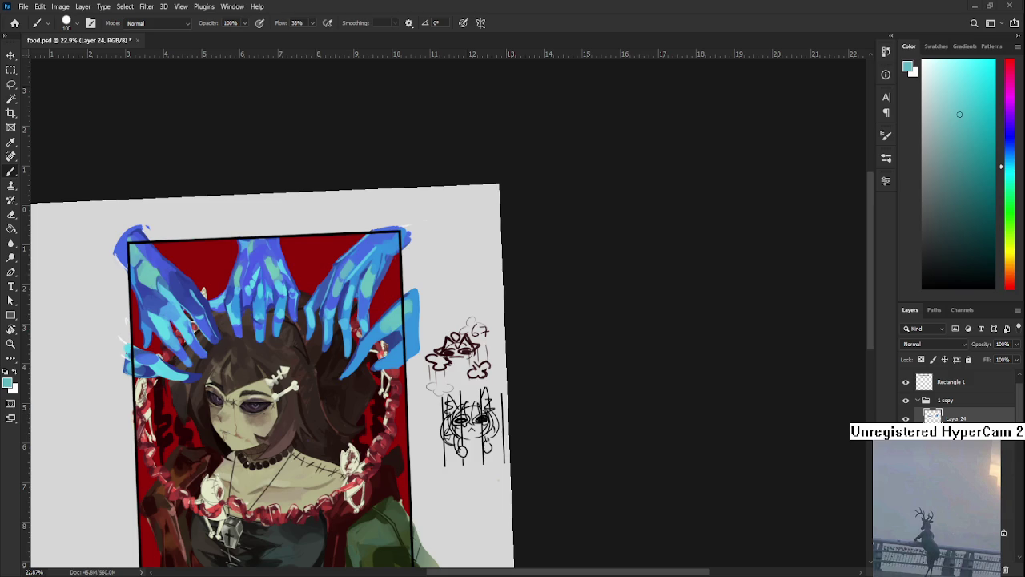
Zoom in on the right hand's fingertips and retouch the lower right fingertip with sampled blue.
scroll(410, 403, up, 2)
scroll(411, 403, up, 3)
scroll(411, 402, up, 2)
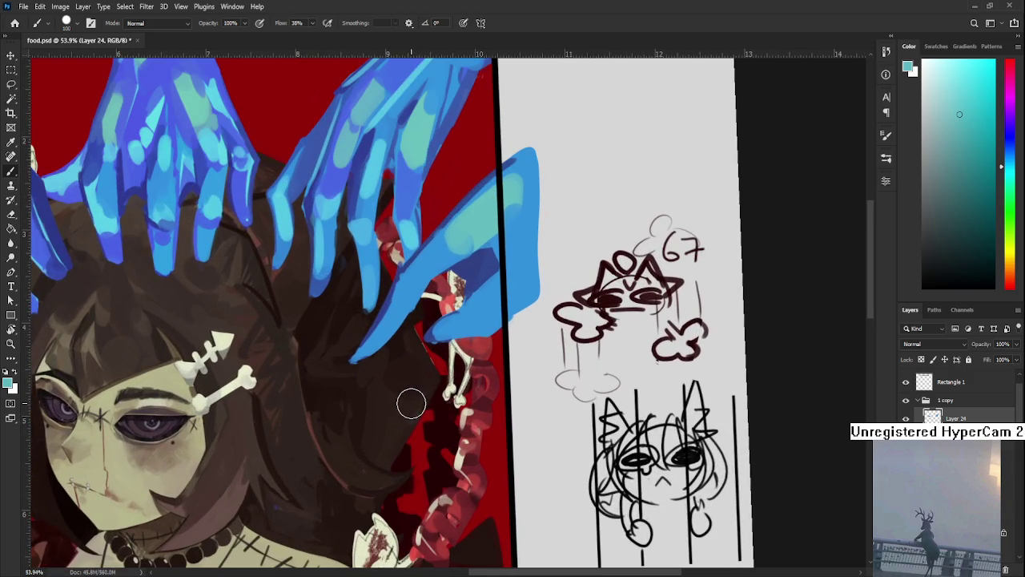
drag(411, 403, 362, 462)
key(e)
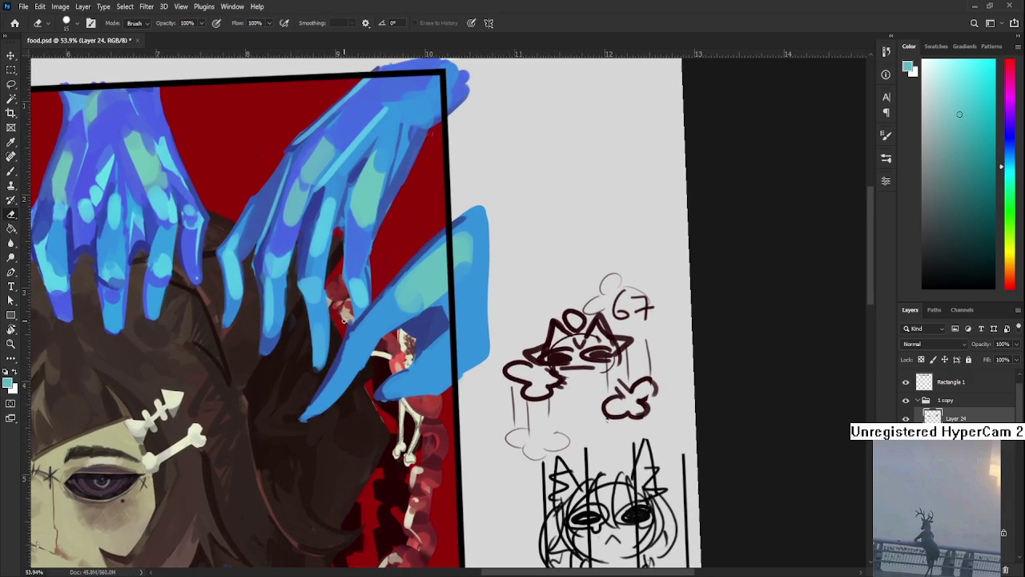
key(b)
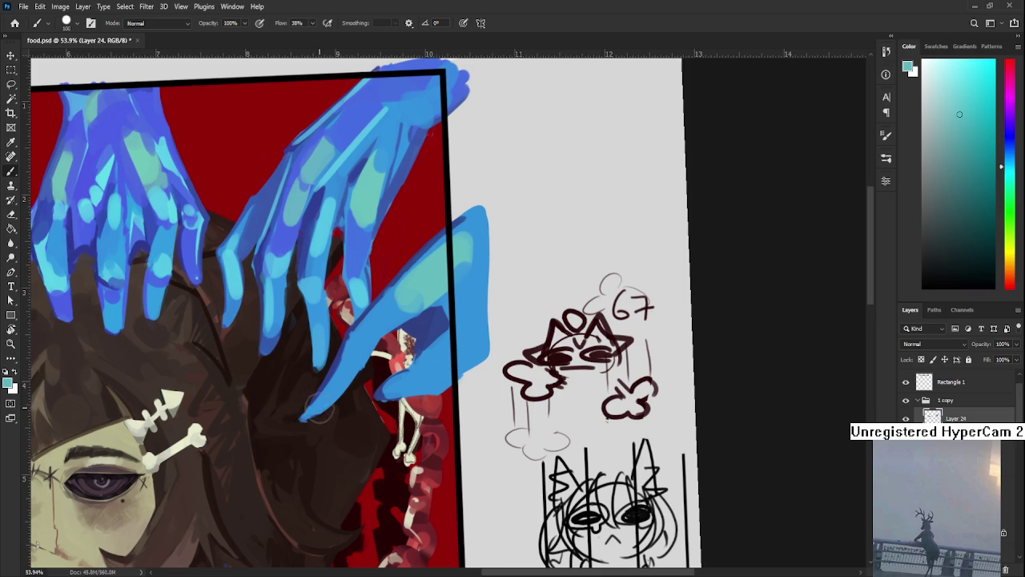
alt+click(321, 393)
drag(323, 403, 303, 415)
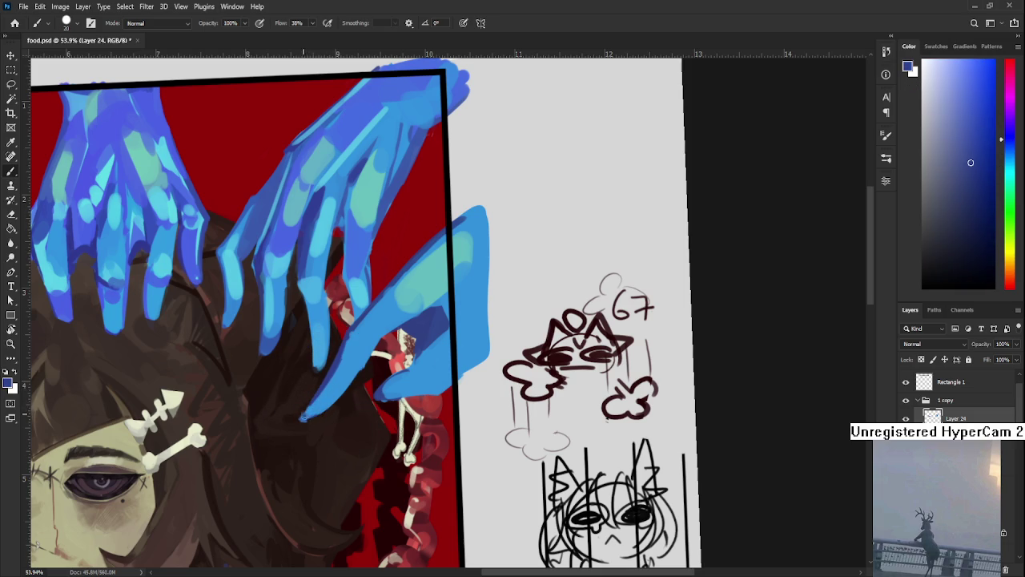
Darken the fingertip with a dark blue stroke, switching between sky-blue and darker sampled blues.
alt+click(318, 402)
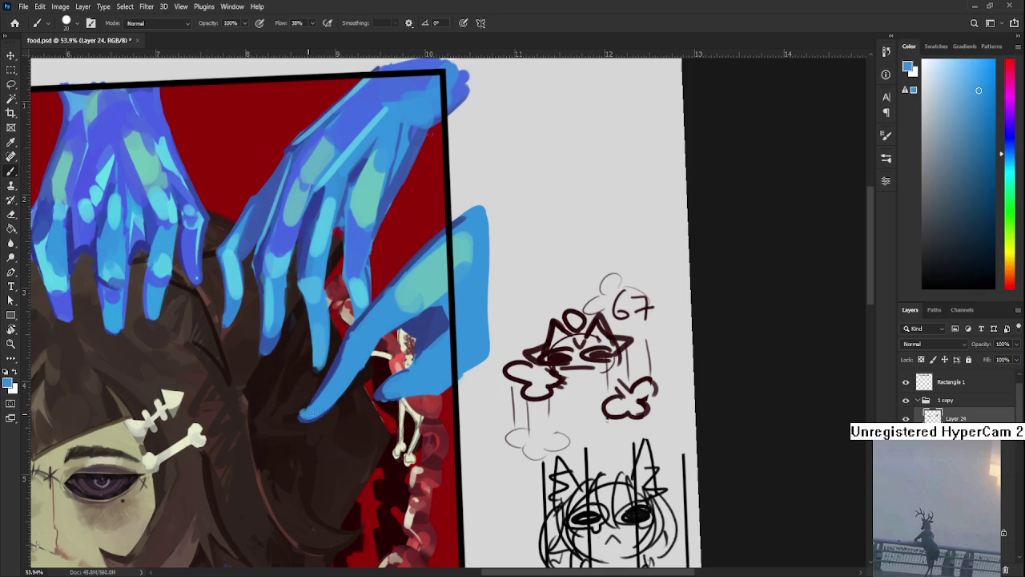
alt+click(326, 383)
drag(321, 394, 301, 418)
alt+click(337, 392)
alt+click(333, 380)
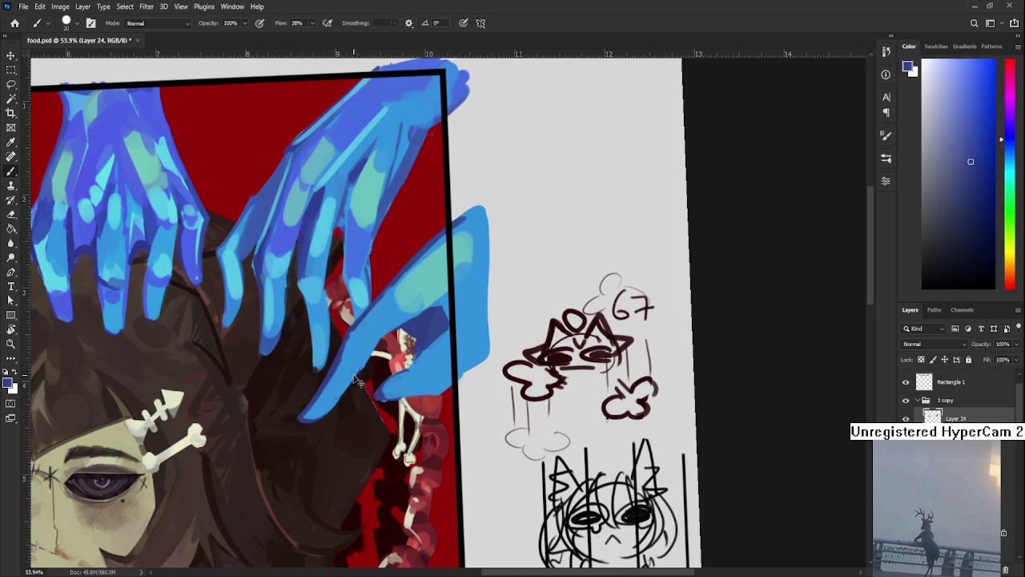
alt+click(343, 387)
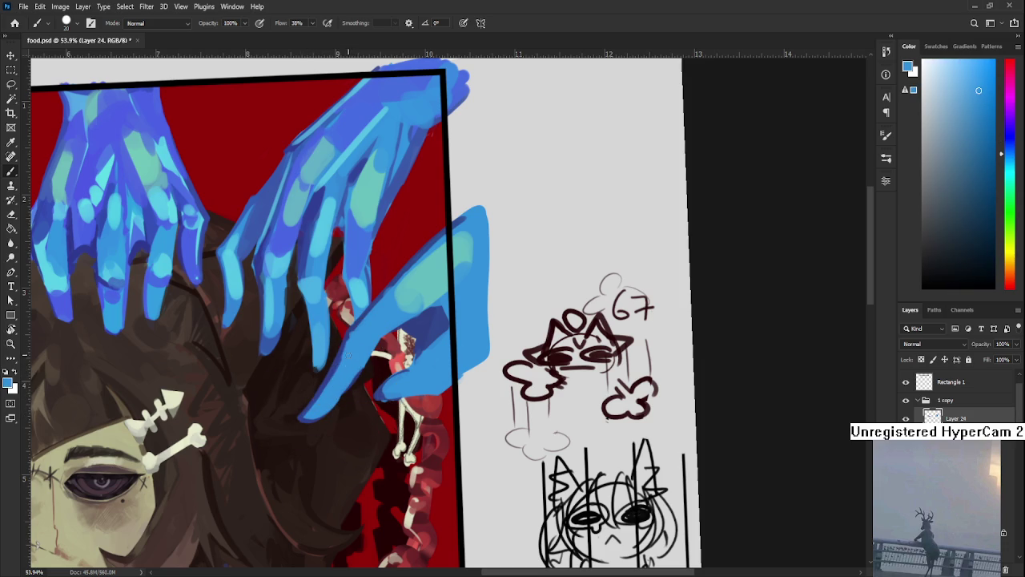
alt+click(337, 347)
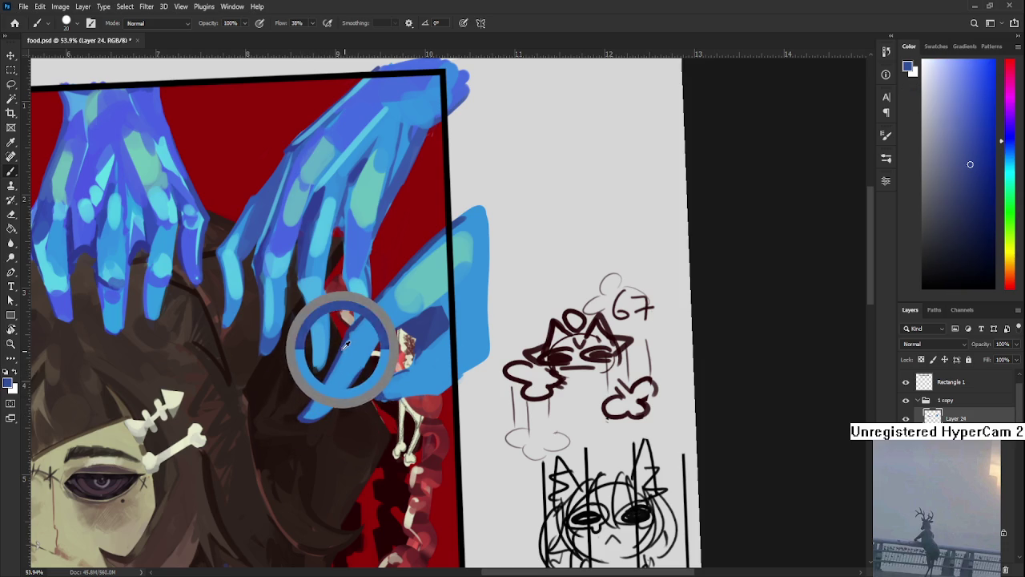
alt+click(351, 335)
alt+click(356, 327)
alt+click(356, 328)
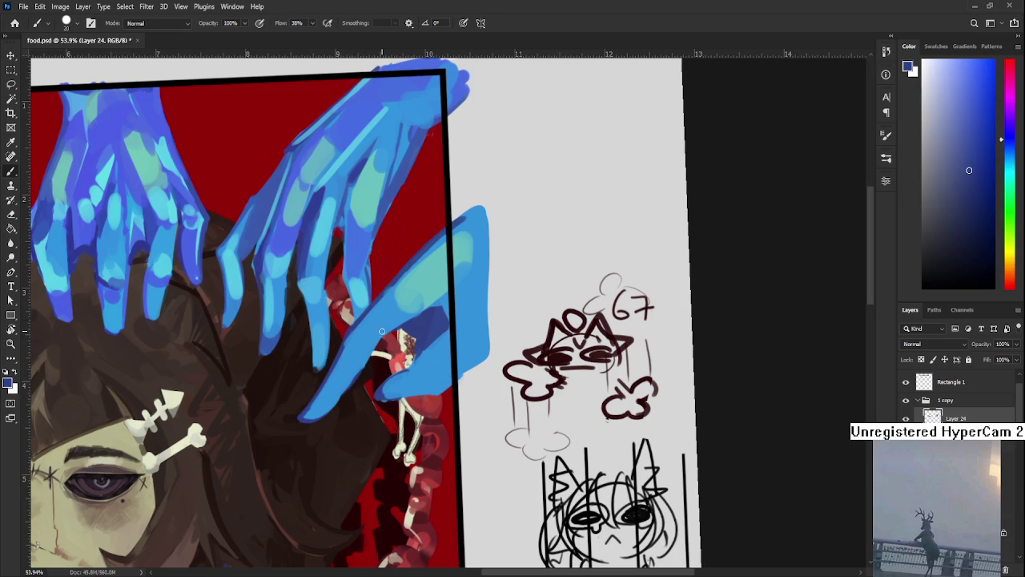
Resample light and darker blues across the hand while moving the view down and left.
alt+click(403, 317)
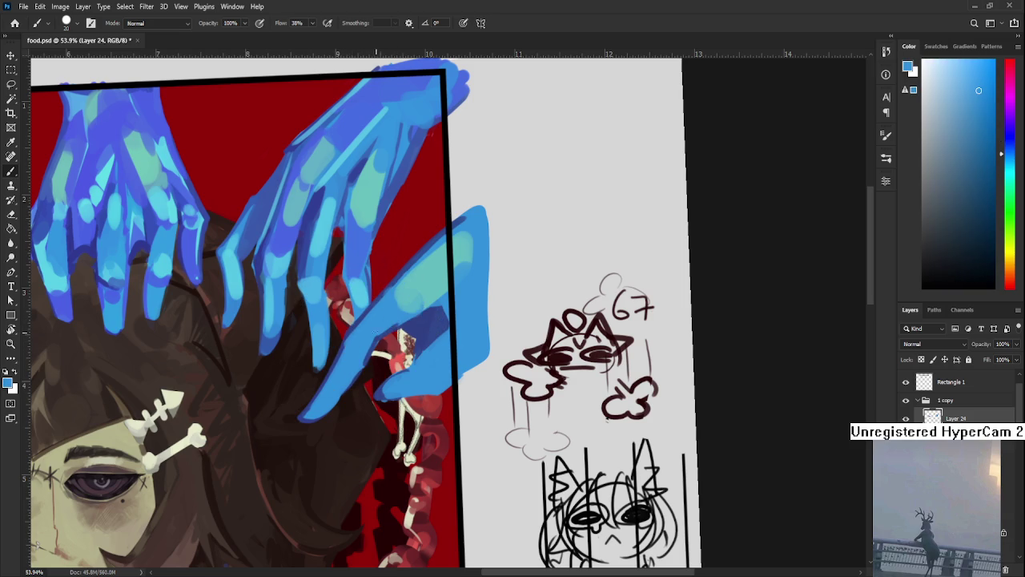
alt+click(400, 323)
alt+click(400, 324)
alt+click(412, 332)
alt+click(450, 303)
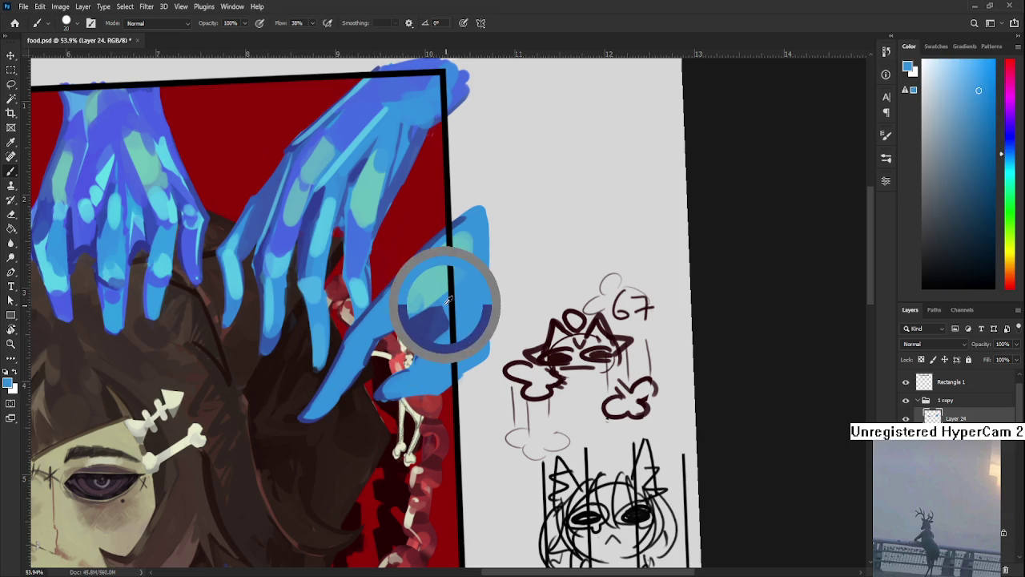
scroll(433, 313, down, 1)
alt+click(430, 309)
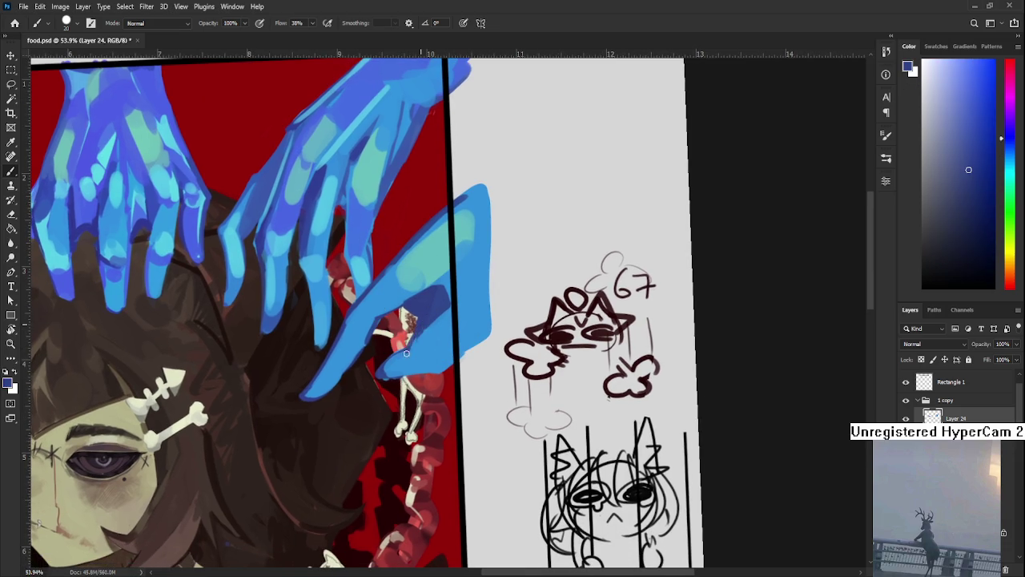
alt+click(420, 345)
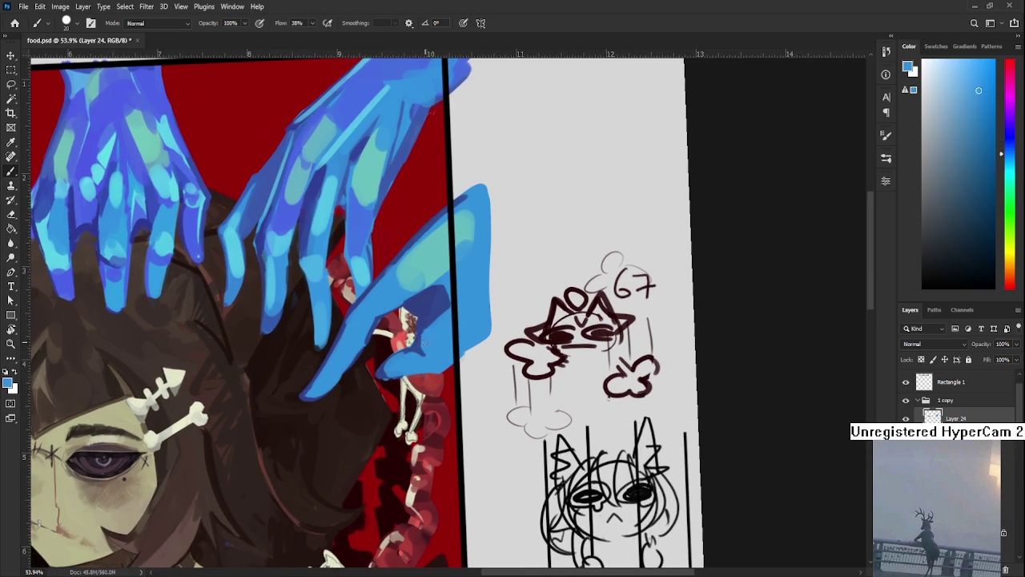
alt+click(424, 358)
drag(440, 329, 429, 361)
alt+click(405, 305)
drag(405, 319, 395, 345)
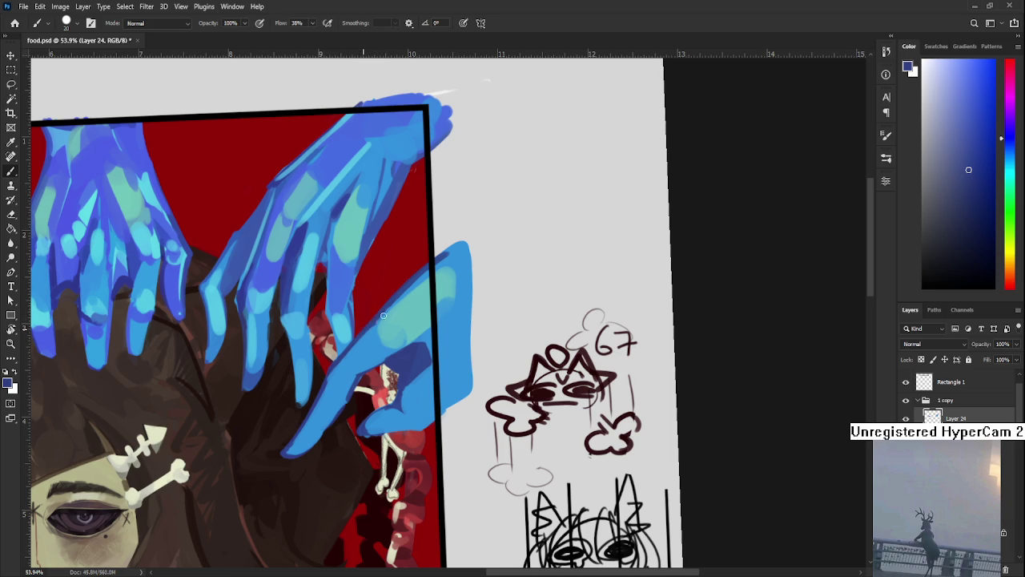
Paint dark blue shading along the lower fingers, then pick up a light cyan.
alt+click(453, 258)
alt+click(409, 290)
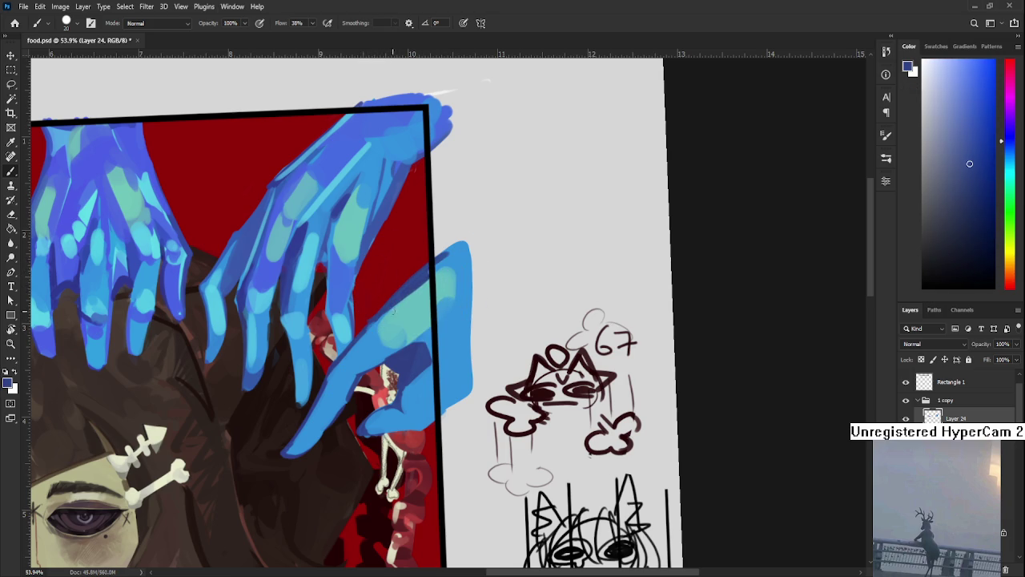
drag(384, 309, 353, 375)
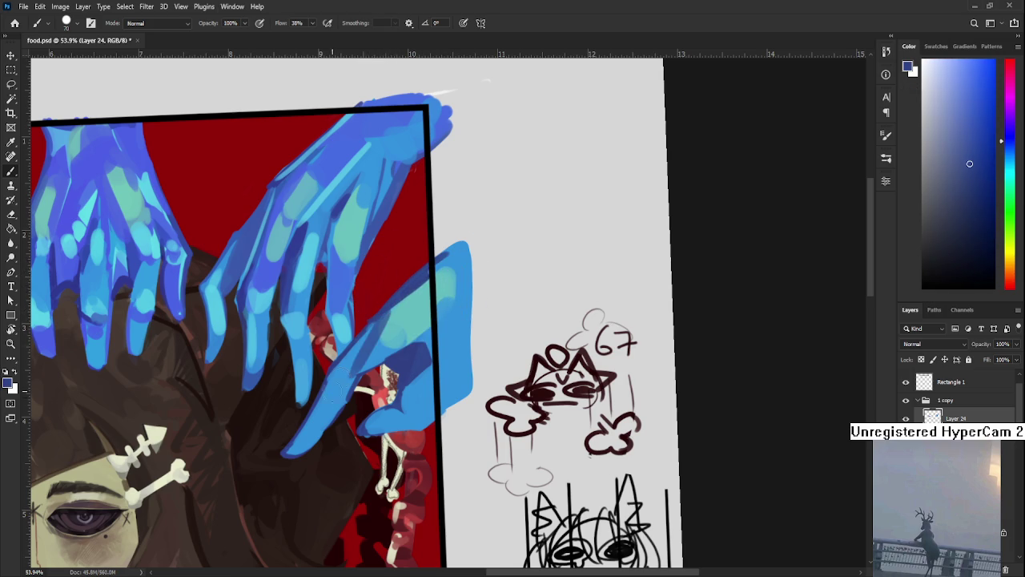
alt+click(399, 319)
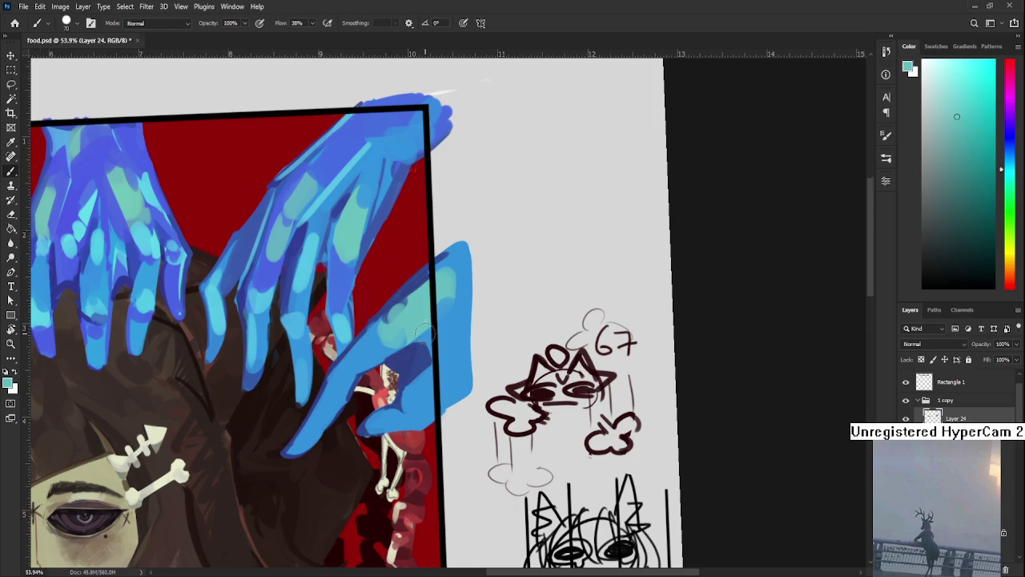
scroll(424, 329, down, 2)
scroll(424, 330, down, 2)
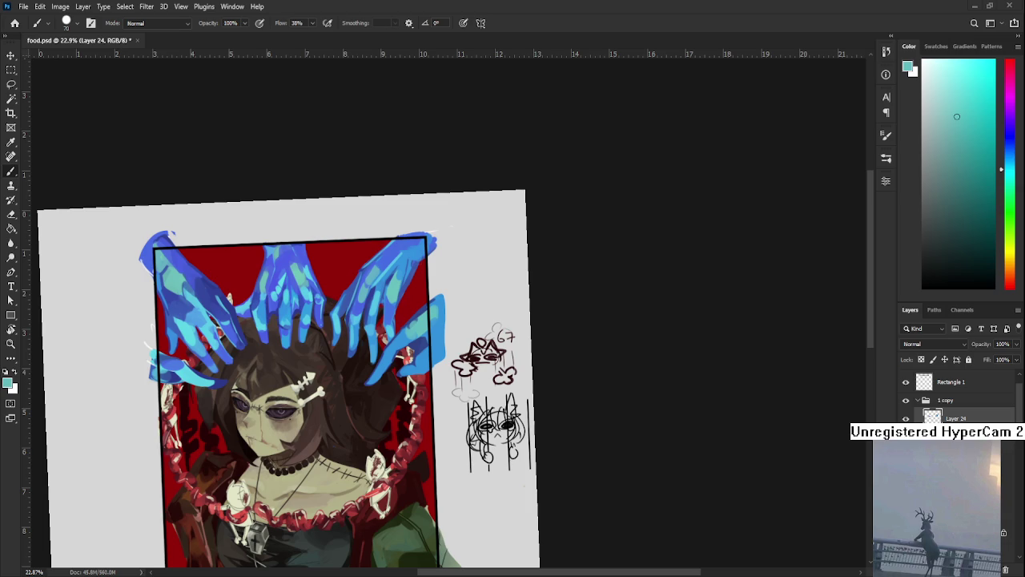
scroll(418, 344, up, 3)
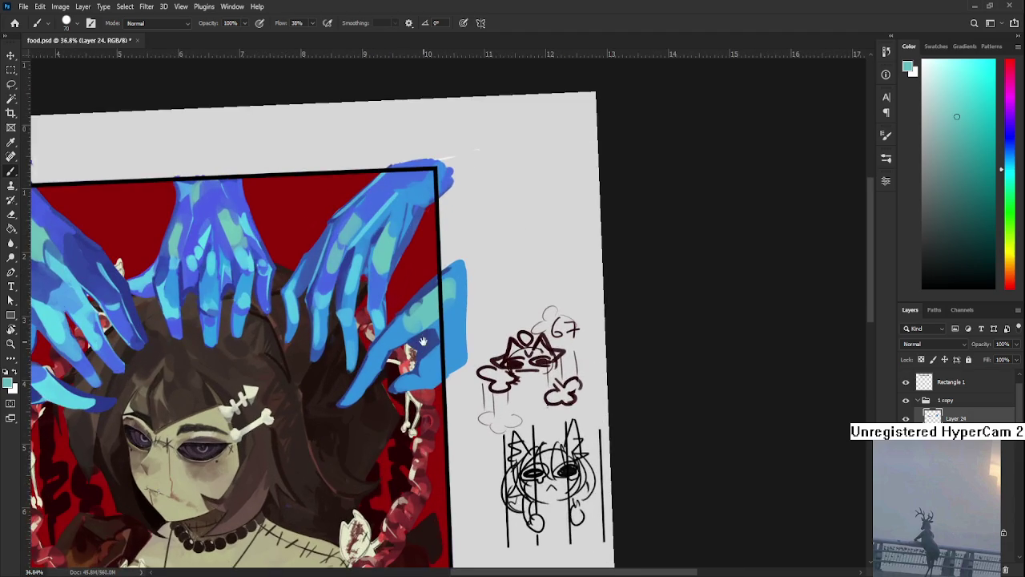
scroll(359, 376, up, 1)
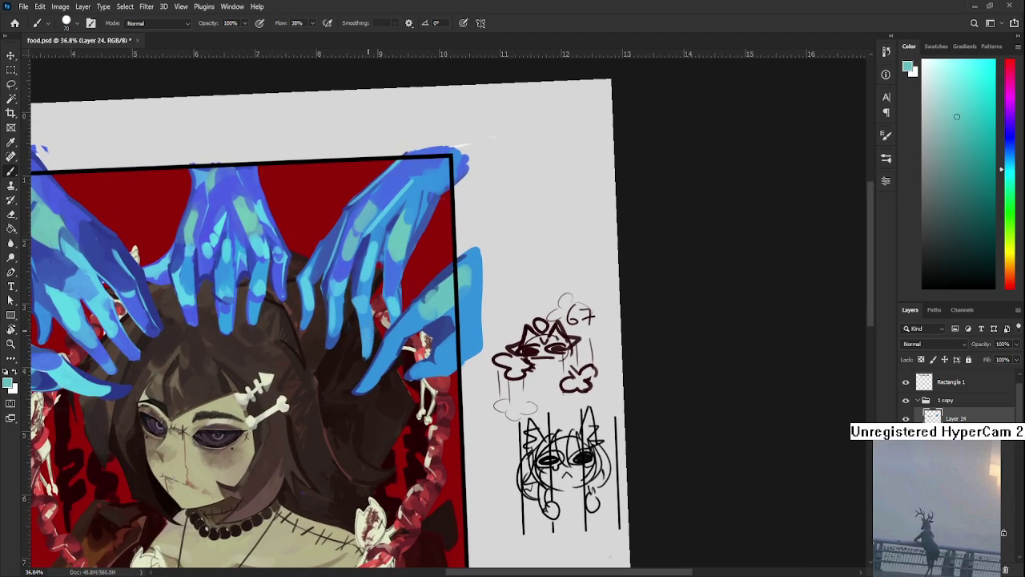
alt+click(423, 335)
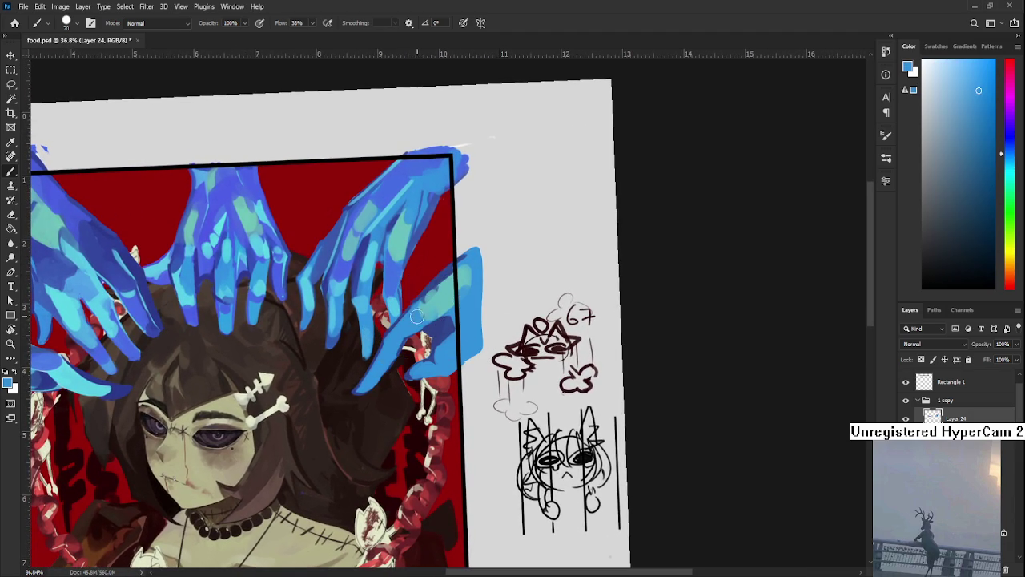
alt+click(434, 311)
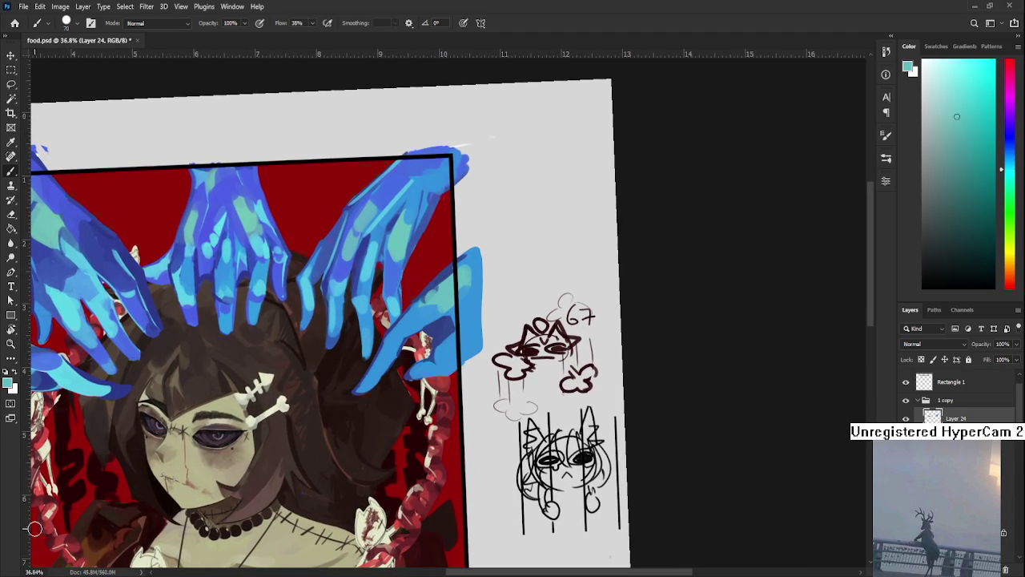